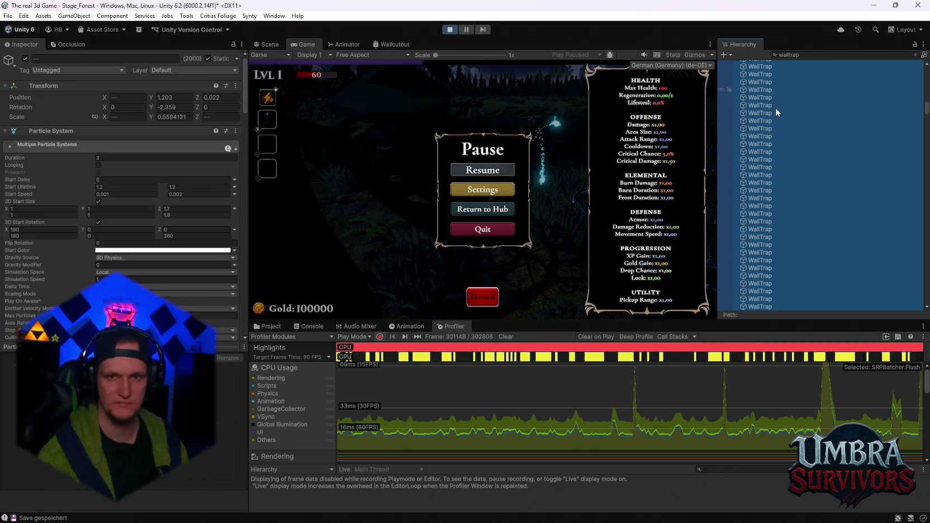
Deactivate the selected WallTrap objects and clear the Hierarchy's walltrap filter
key(alt+shift+a)
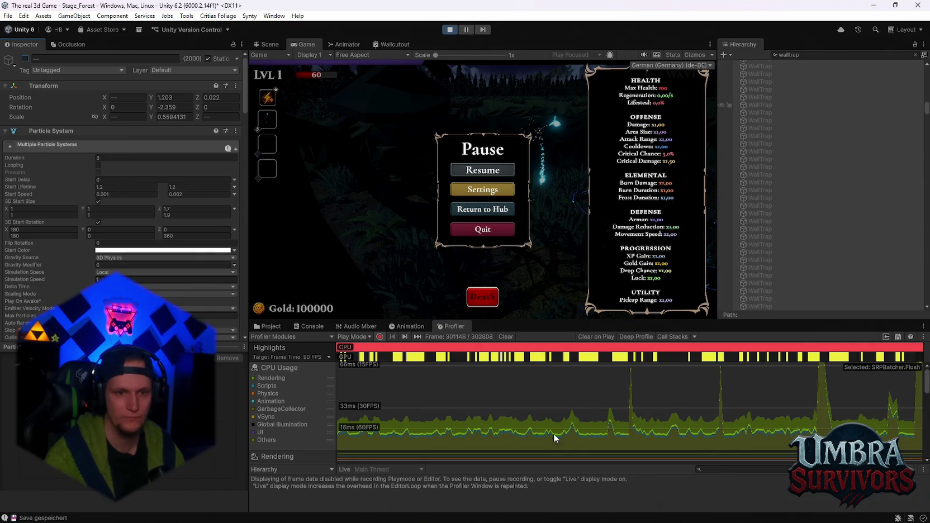
mouse_move(613, 520)
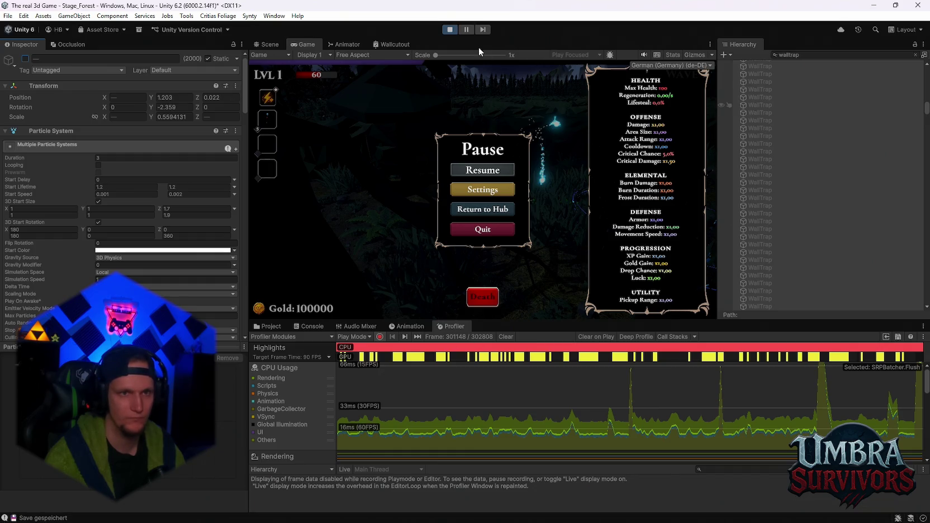
click(487, 171)
key(Escape)
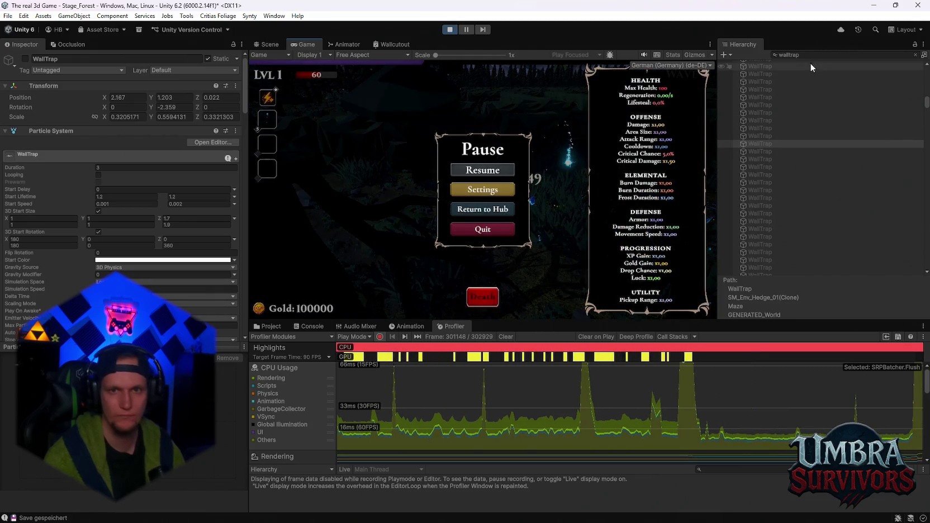
click(914, 55)
Resume the forest stage and run the character through the trap area, then pause and end play
click(482, 170)
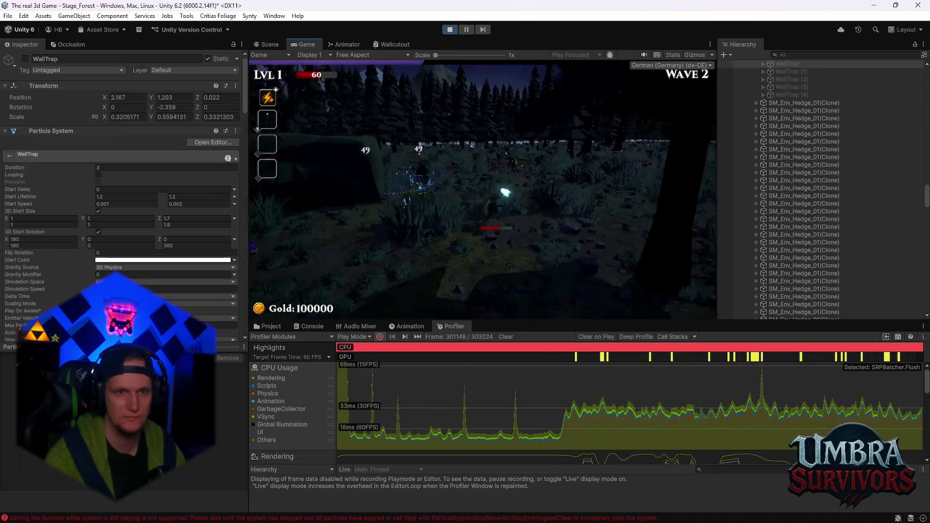
key(Escape)
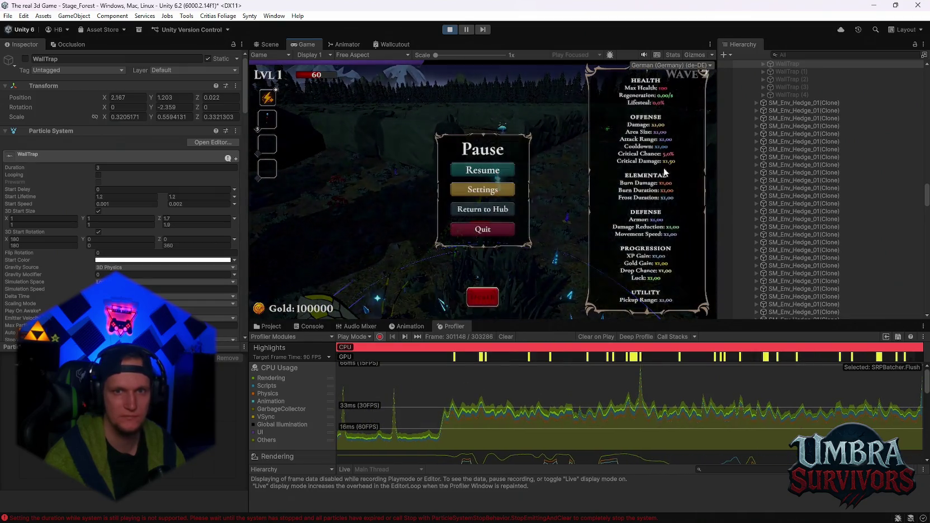
scroll(815, 205, down, 2)
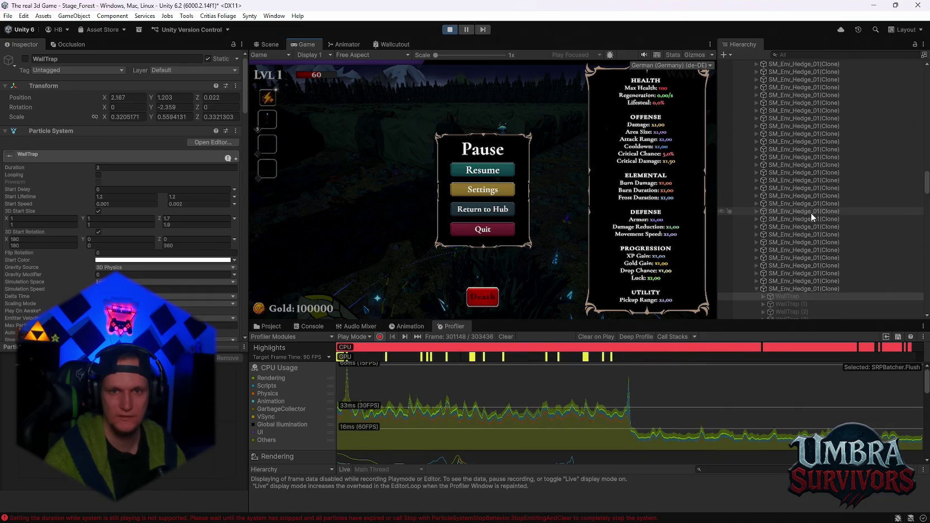
click(467, 170)
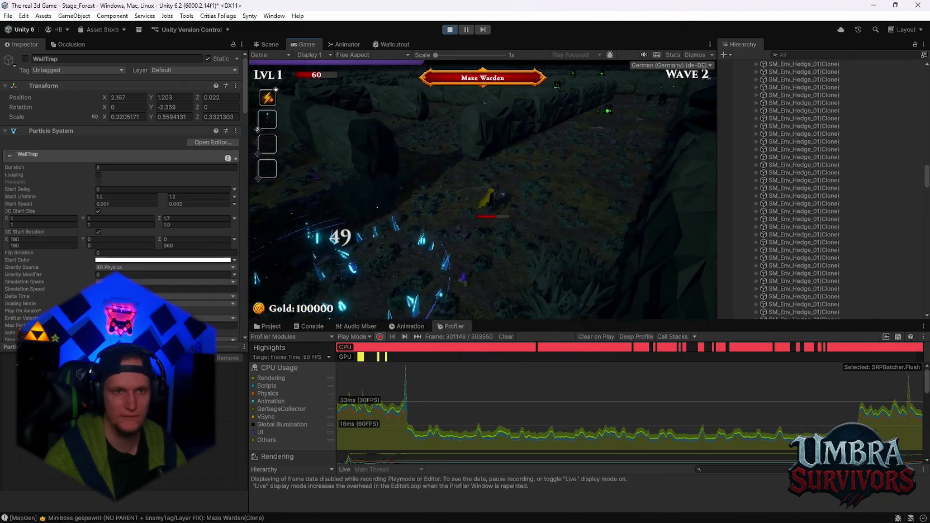
key(space)
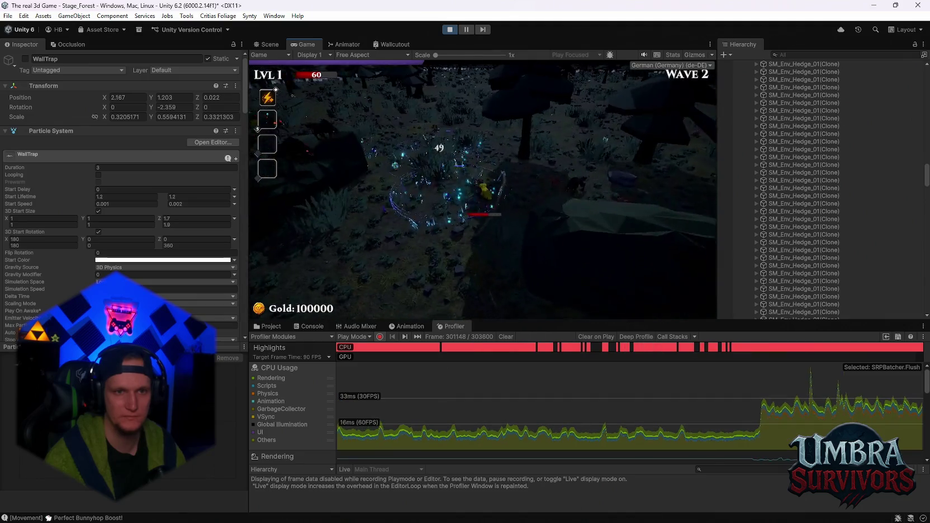
key(Escape)
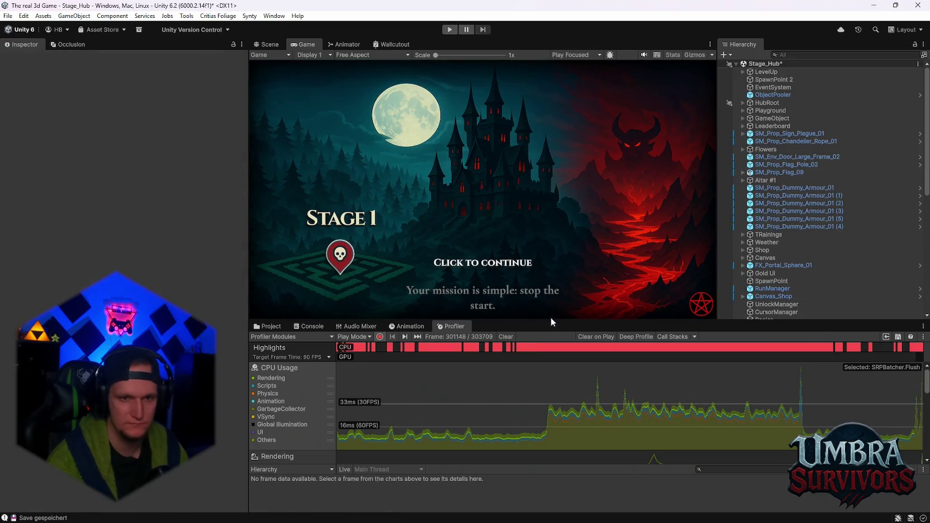
Enlarge the bottom panel and search the Project assets for 'stage_forest'
drag(550, 317, 547, 284)
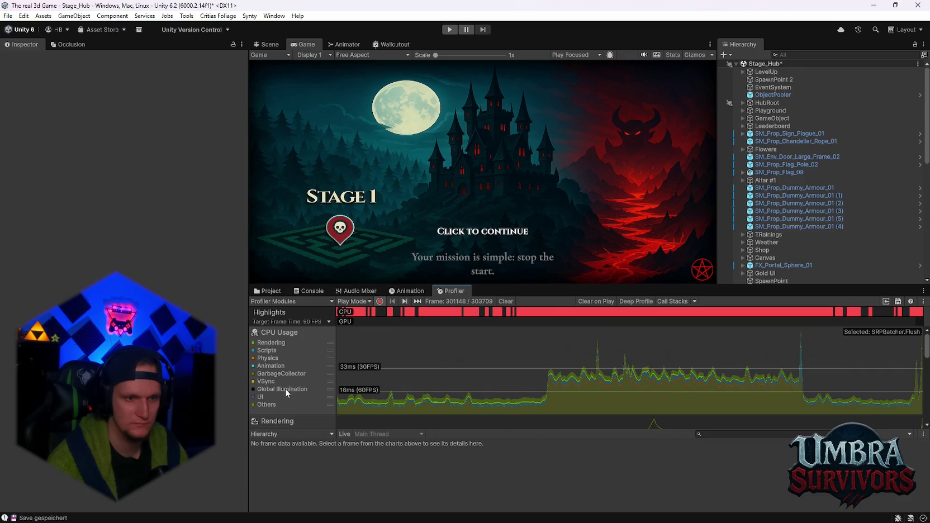
click(280, 292)
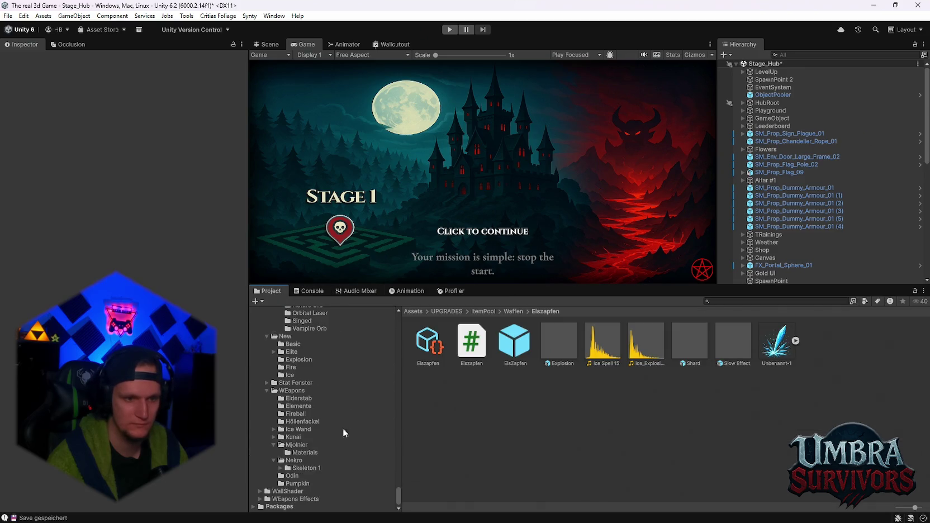
click(753, 302)
text(maze)
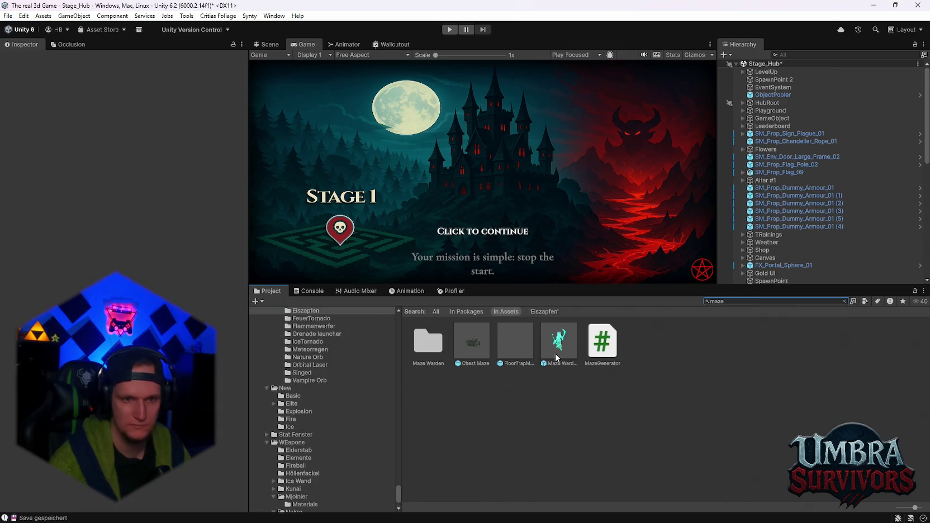
key(BackSpace)
key(BackSpace)
key(BackSpace)
text(stage)
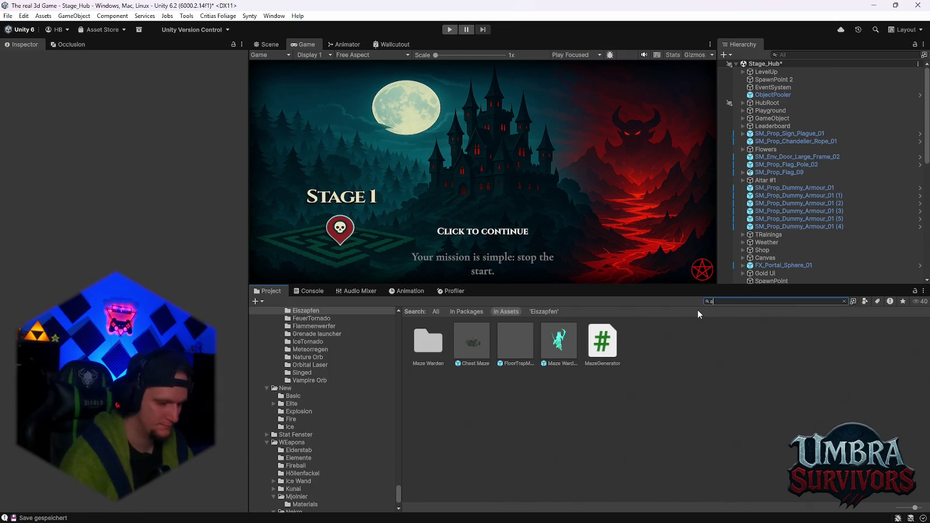
text(_)
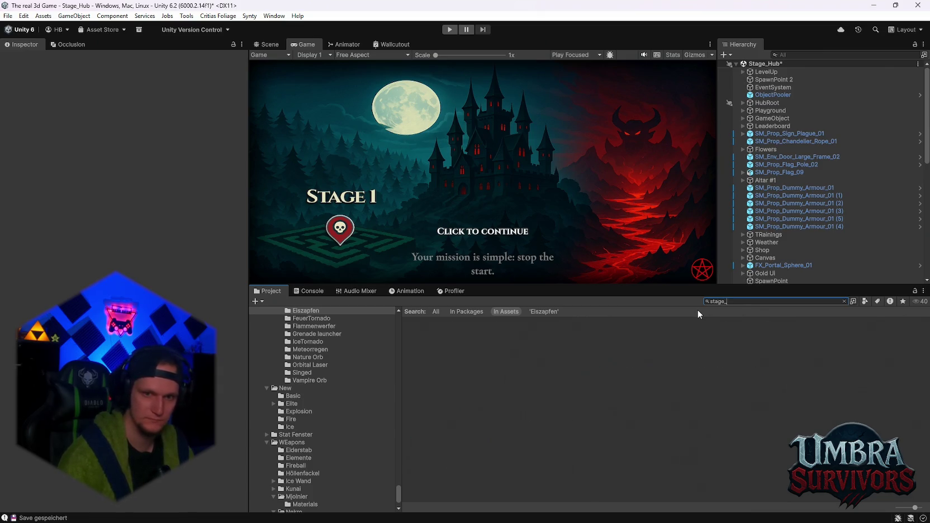
text(forest)
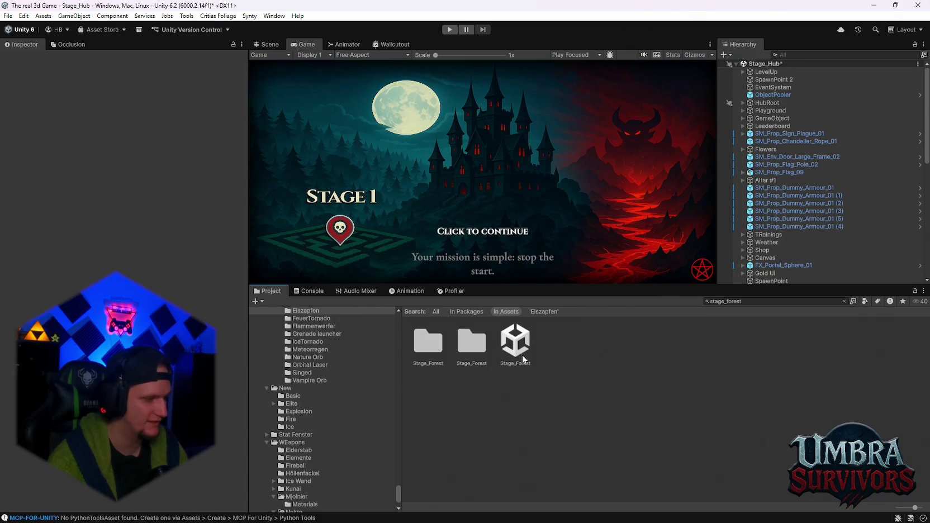
Clear the Console messages and go back to the stage_forest Project results
click(294, 294)
click(259, 301)
click(272, 291)
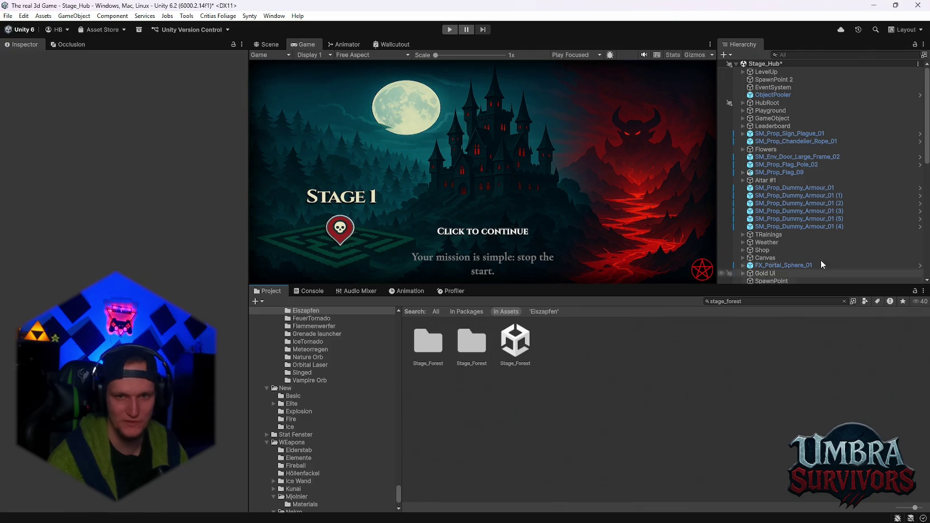
scroll(318, 424, up, 3)
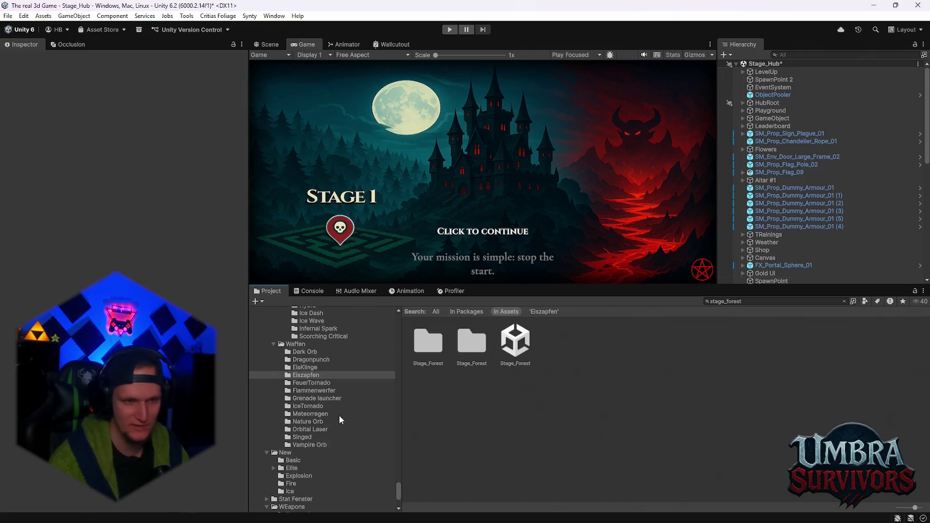
scroll(859, 272, down, 4)
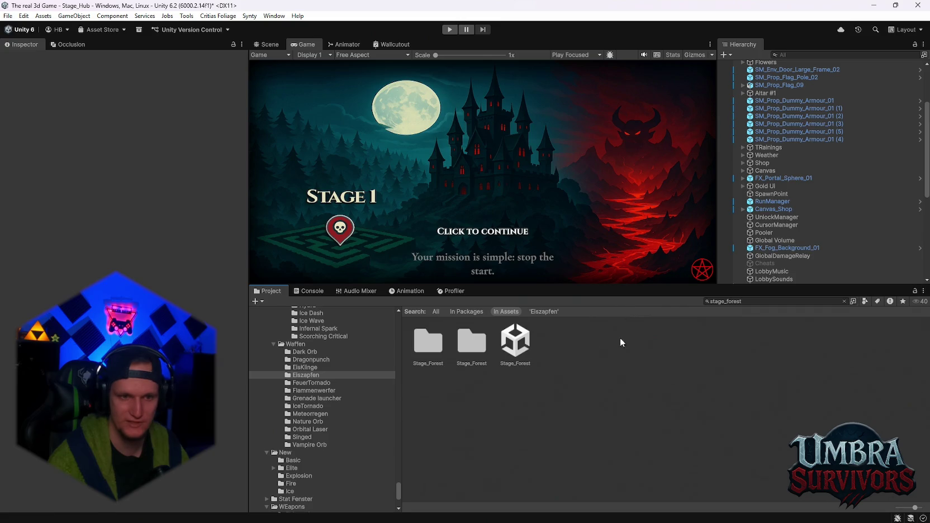
Open the SM_Env_Hedge_01 prefab from the second Stage_Forest folder in the Scene view
double_click(471, 341)
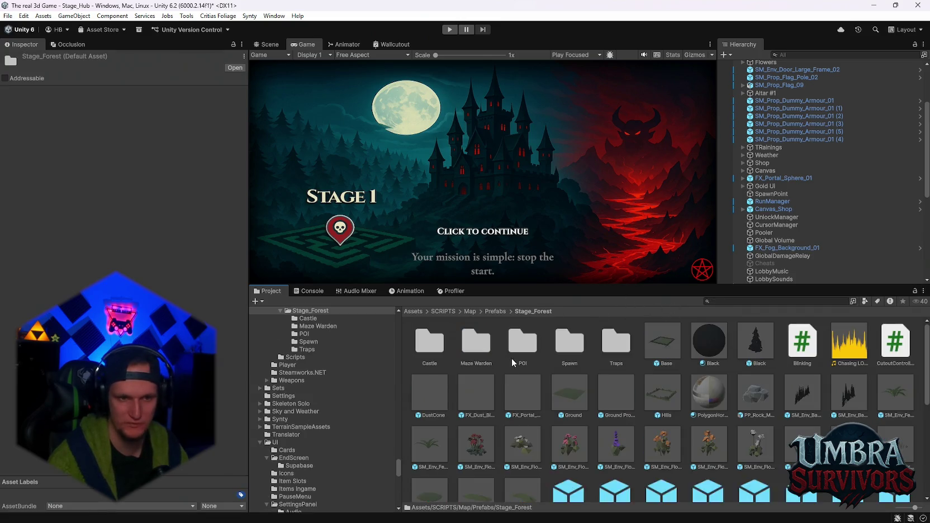
scroll(583, 396, down, 1)
scroll(582, 413, up, 5)
scroll(583, 413, down, 1)
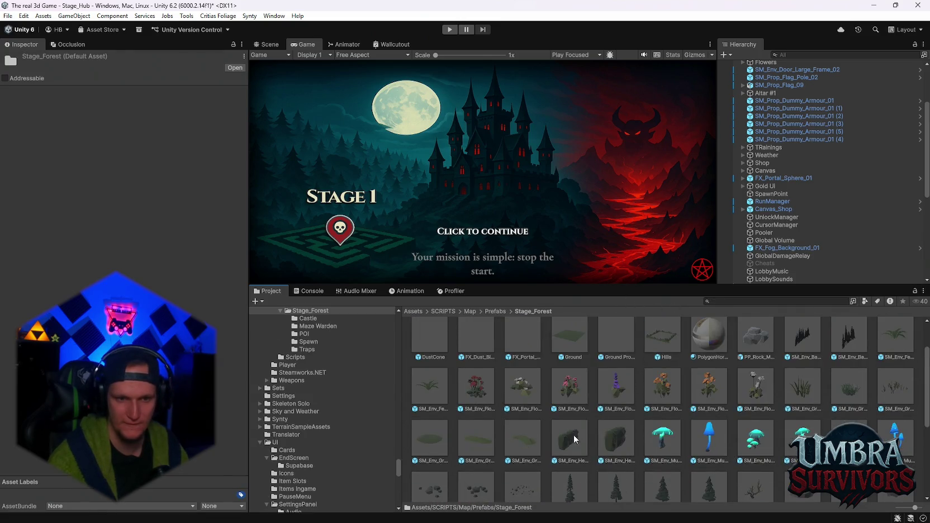
double_click(569, 437)
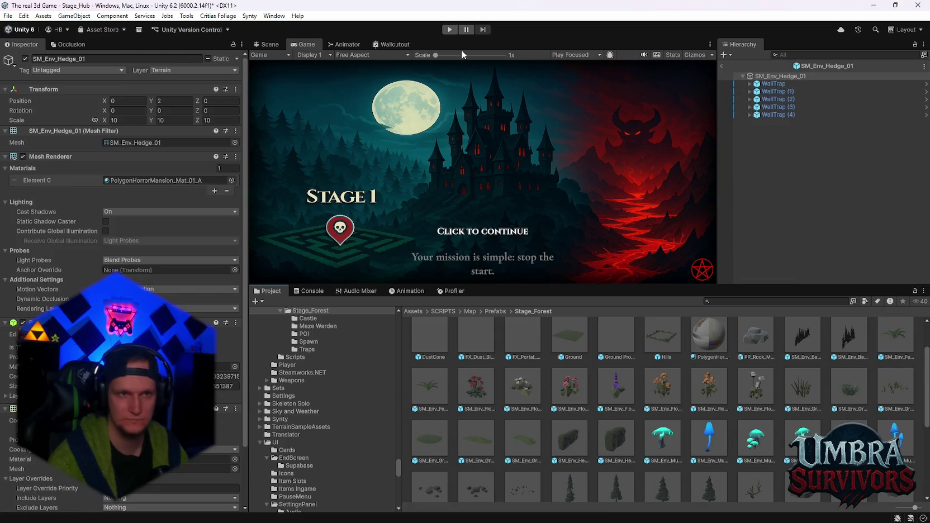
click(269, 47)
scroll(515, 162, up, 3)
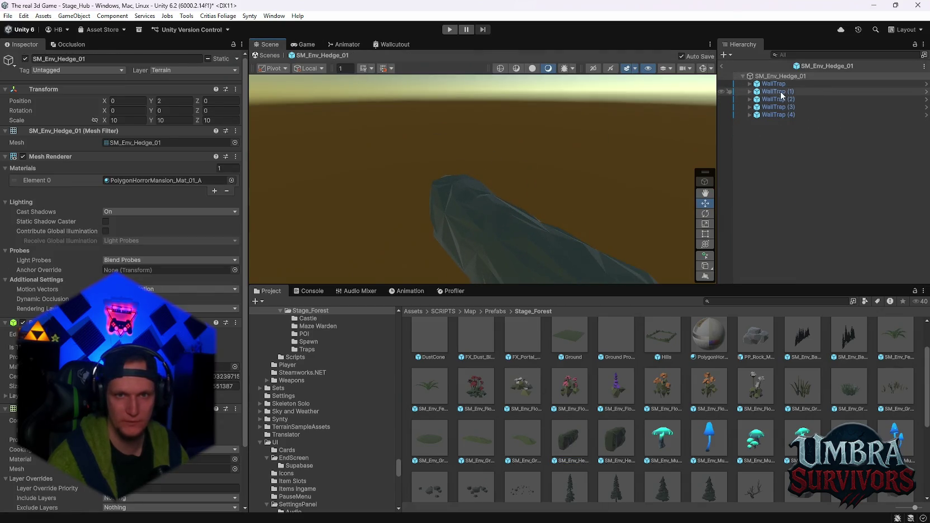
Delete the first four WallTraps from the hedge prefab, keeping only WallTrap (4) selected
click(773, 83)
shift+click(761, 115)
mouse_move(562, 151)
mouse_down()
mouse_move(520, 174)
mouse_move(586, 168)
mouse_up()
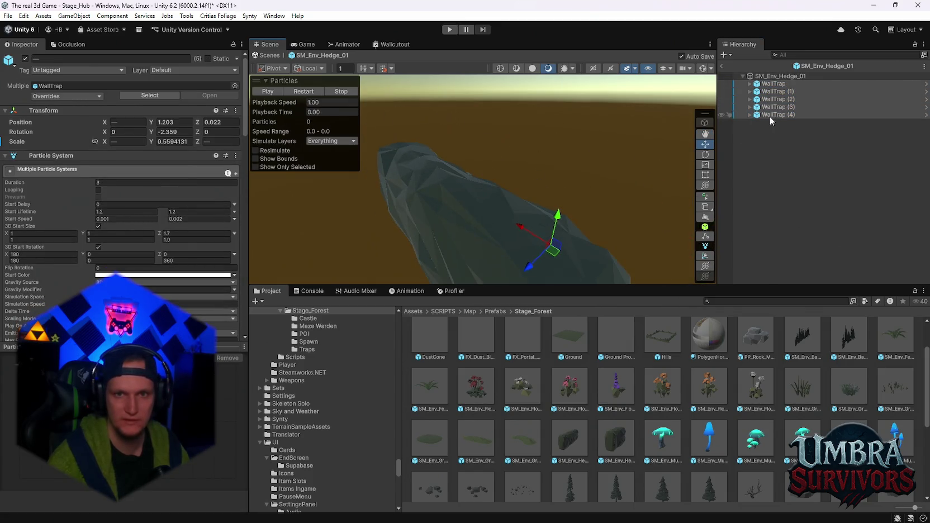
click(773, 115)
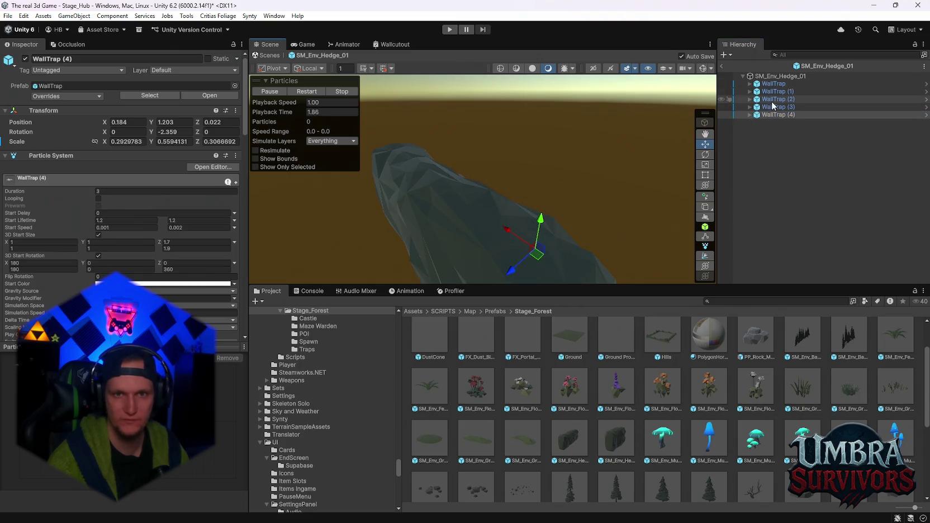
click(768, 107)
key(shift+Up)
key(shift+Up)
key(shift+Up)
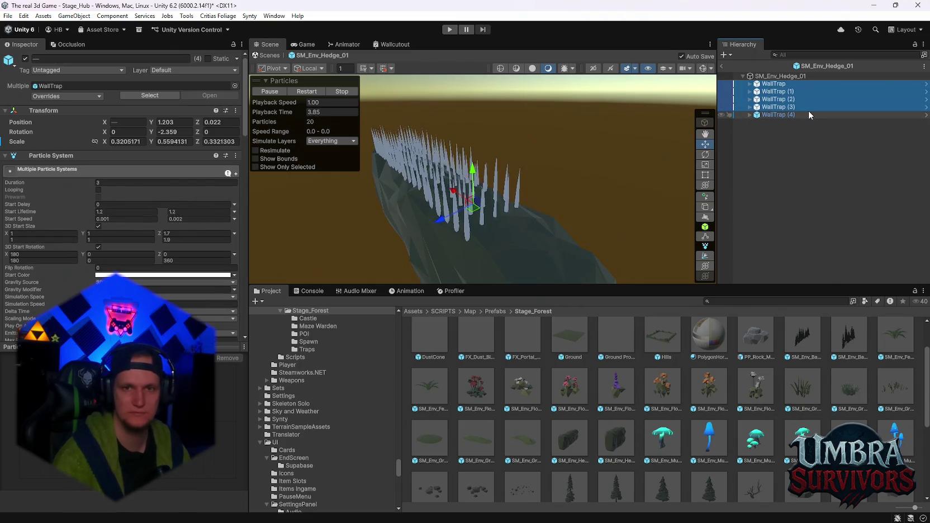
key(Delete)
click(808, 84)
Stretch WallTrap (4) to about 1.15 on X and 0.36 on Z, repositioned along the hedge
drag(545, 114, 680, 193)
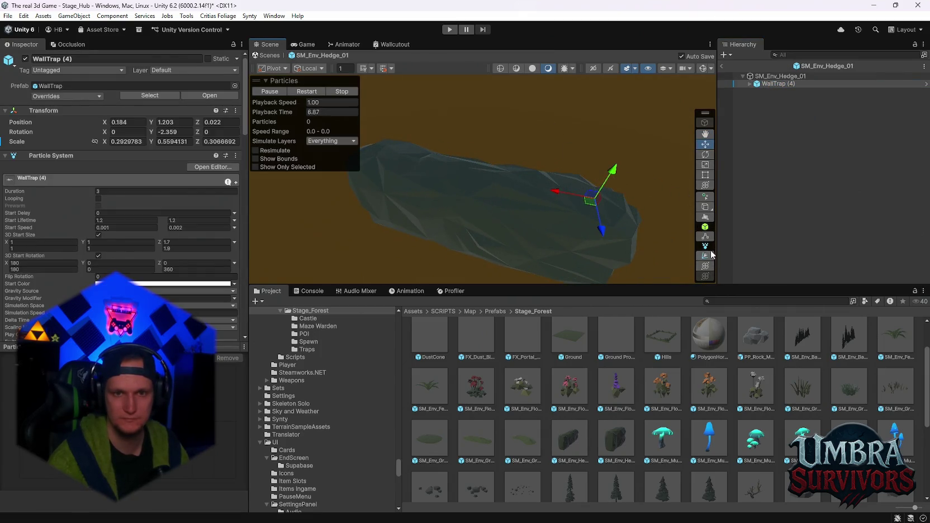
click(705, 185)
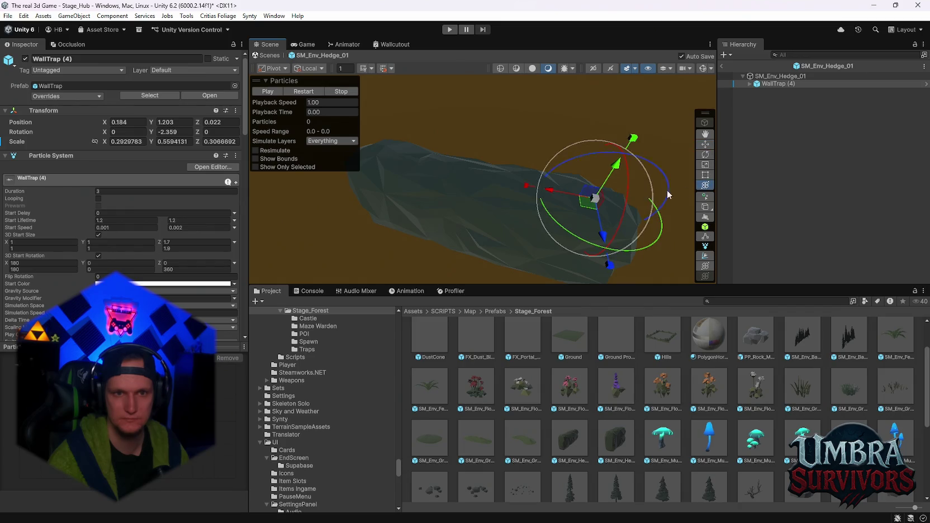
drag(534, 190, 394, 159)
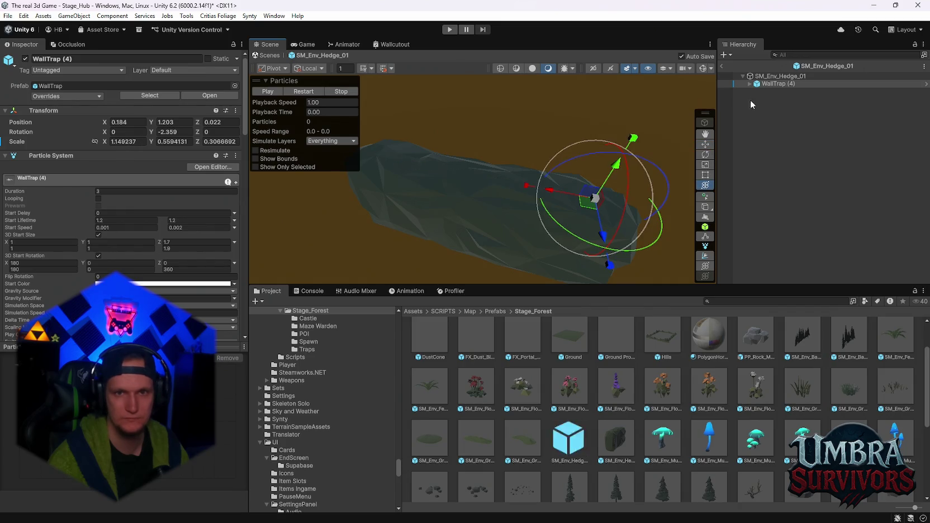
click(297, 90)
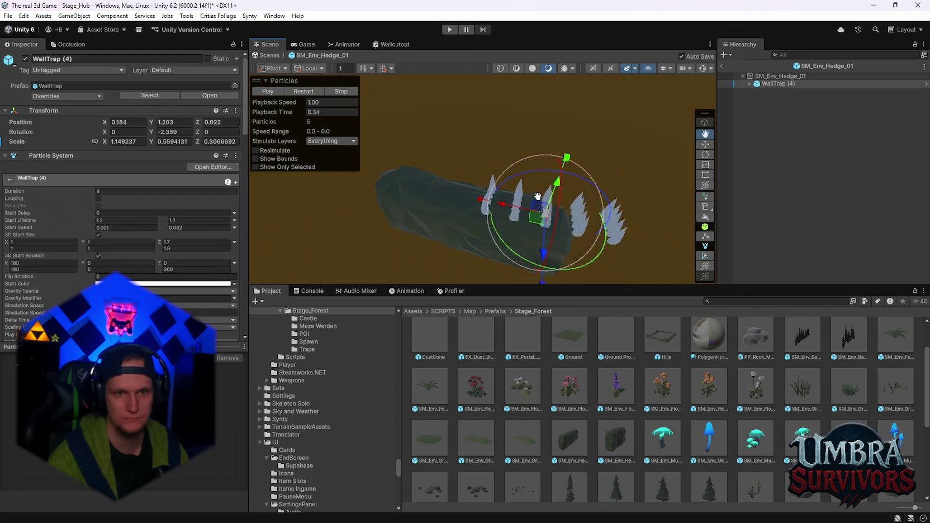
mouse_move(522, 239)
mouse_down()
mouse_move(447, 223)
mouse_move(557, 156)
mouse_move(608, 176)
mouse_move(618, 144)
mouse_move(590, 161)
mouse_up()
key(y)
mouse_move(590, 161)
mouse_down()
mouse_move(586, 129)
mouse_move(598, 140)
mouse_move(572, 160)
mouse_move(615, 150)
mouse_move(534, 138)
mouse_move(555, 146)
mouse_up()
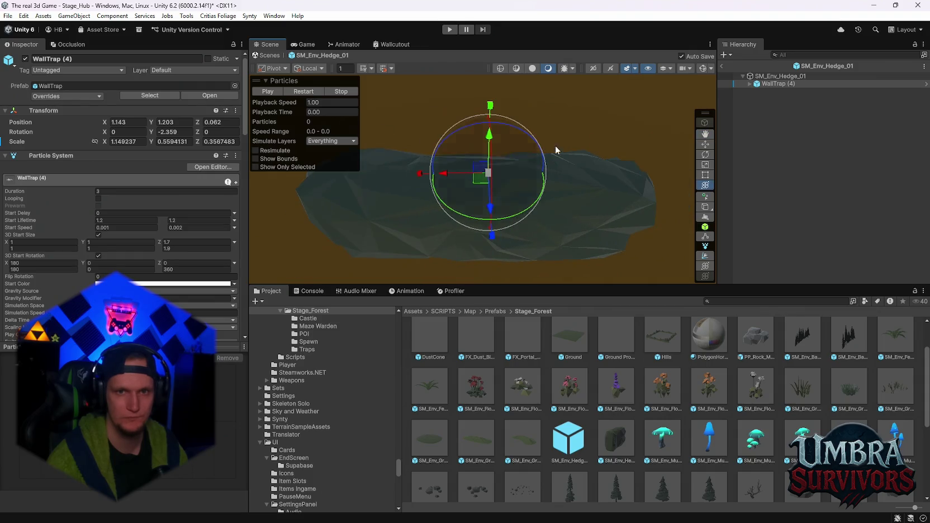
click(749, 84)
Inspect WallTrap (4)'s second and third SpikeRow emitters and preview their spike particles
click(773, 99)
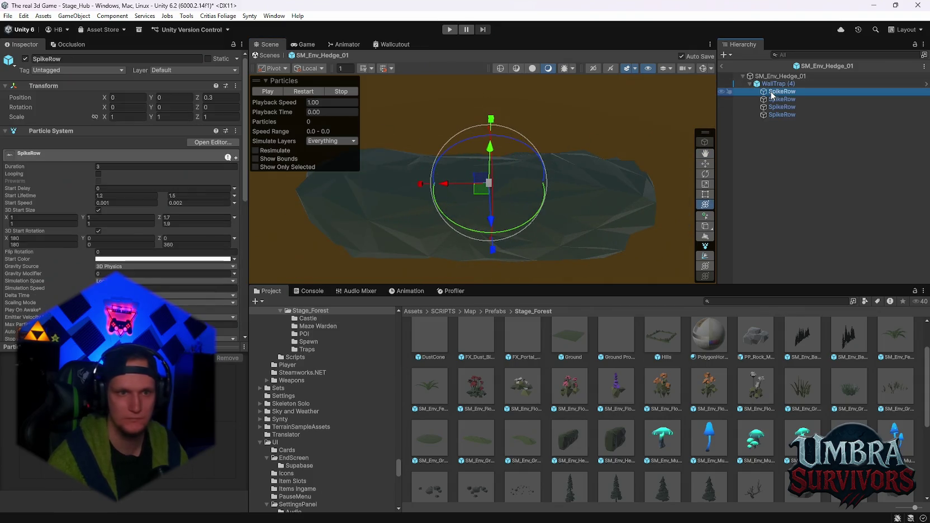
click(776, 107)
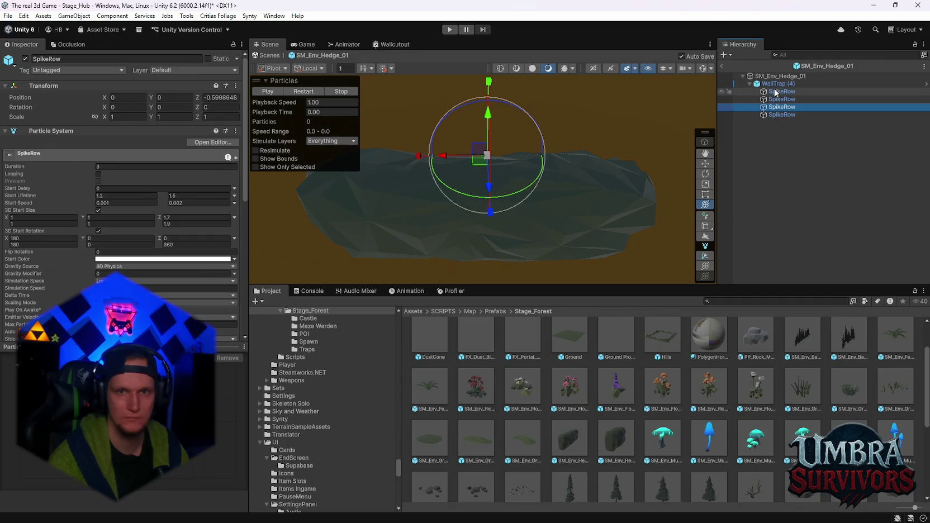
click(304, 92)
drag(571, 166, 577, 133)
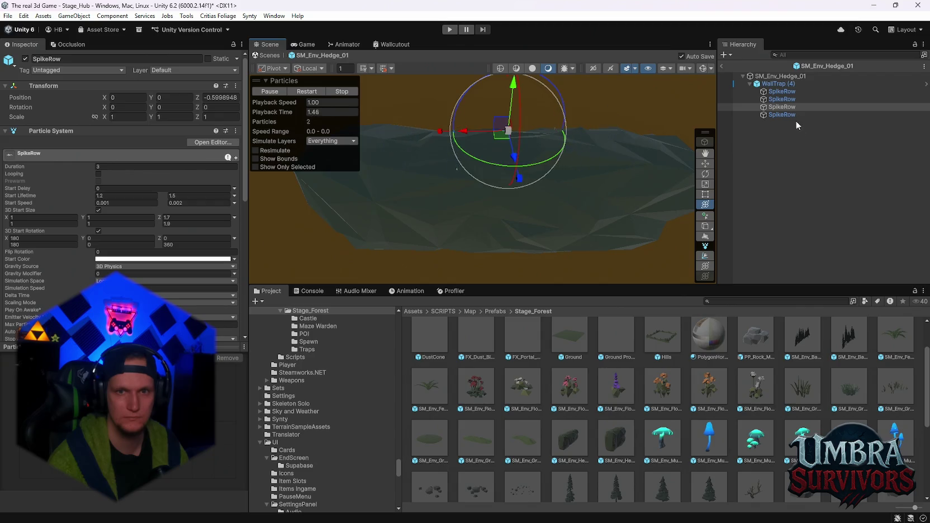
Rotate WallTrap (4) around its vertical axis and widen it slightly along X
click(775, 84)
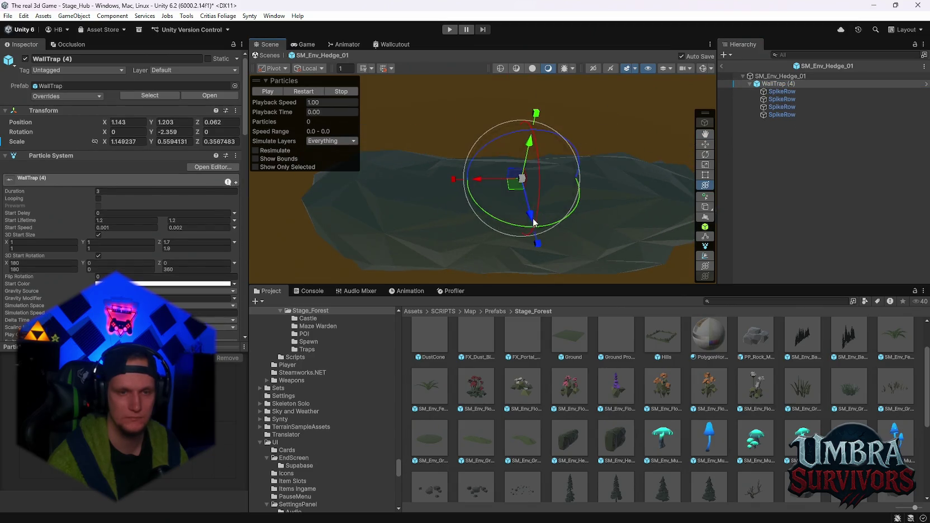
mouse_move(508, 183)
mouse_down()
mouse_move(480, 183)
mouse_move(542, 185)
mouse_move(530, 162)
mouse_up()
click(281, 92)
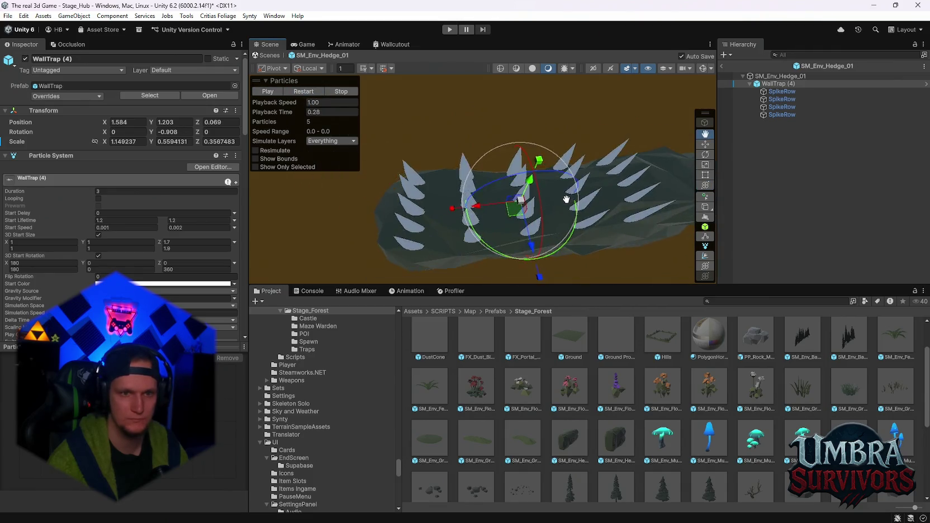
mouse_move(444, 211)
mouse_down()
mouse_move(399, 214)
mouse_move(537, 204)
mouse_move(508, 166)
mouse_move(441, 159)
mouse_move(467, 177)
mouse_move(440, 166)
mouse_move(458, 183)
mouse_up()
scroll(119, 268, down, 4)
scroll(119, 268, down, 8)
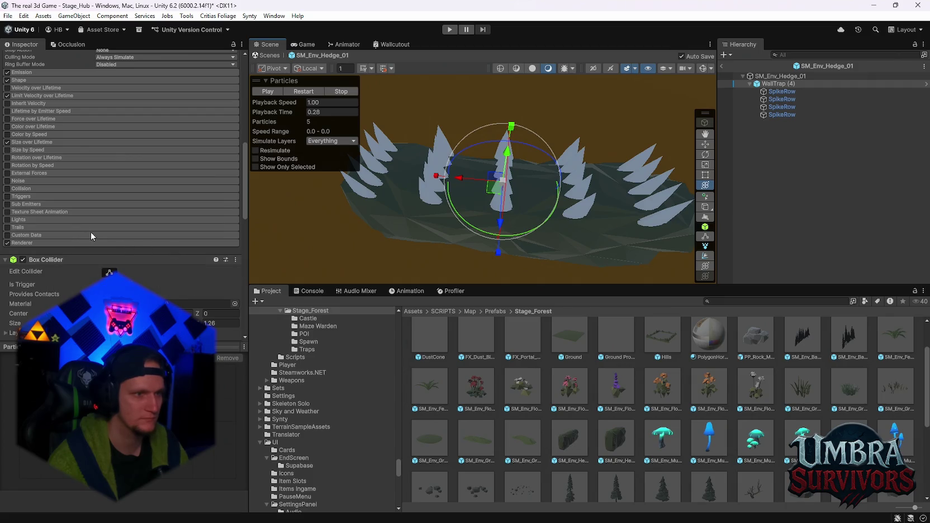
scroll(91, 234, down, 4)
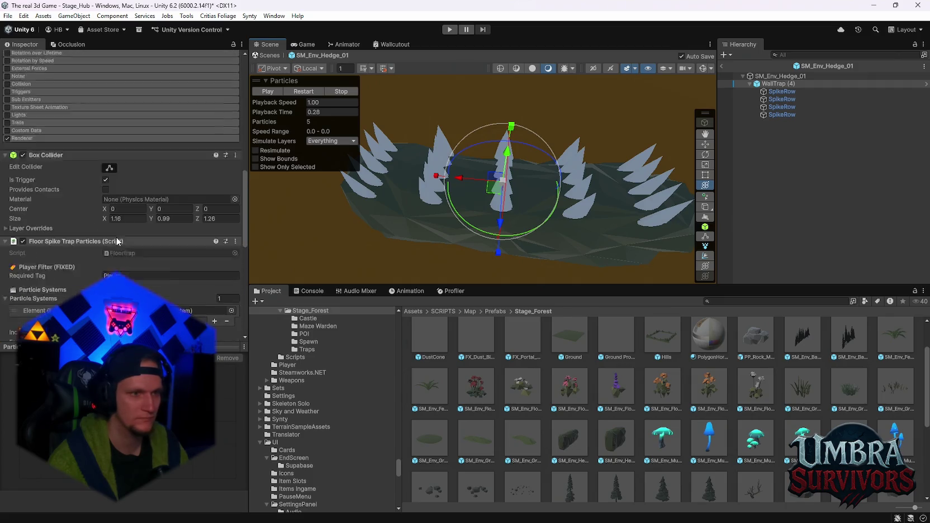
scroll(117, 241, down, 4)
mouse_move(399, 215)
mouse_down()
mouse_move(466, 196)
mouse_move(525, 154)
mouse_move(506, 171)
mouse_move(526, 191)
mouse_move(513, 206)
mouse_move(530, 210)
mouse_move(498, 208)
mouse_move(473, 159)
mouse_move(385, 92)
mouse_move(439, 140)
mouse_move(451, 245)
mouse_move(537, 227)
mouse_move(477, 201)
mouse_move(554, 227)
mouse_up()
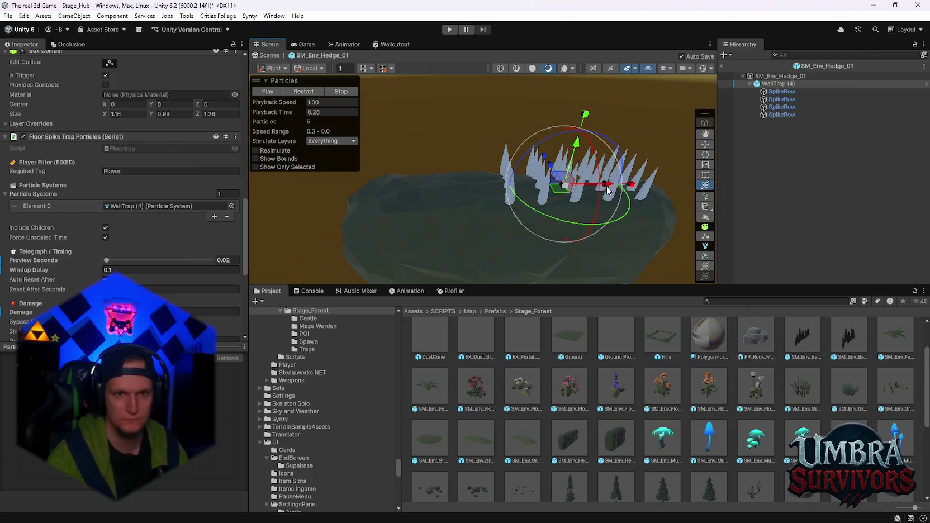
Duplicate WallTrap (4) as WallTrap (5) and slide the copy left along the hedge
key(ctrl+d)
drag(606, 186, 480, 194)
key(f)
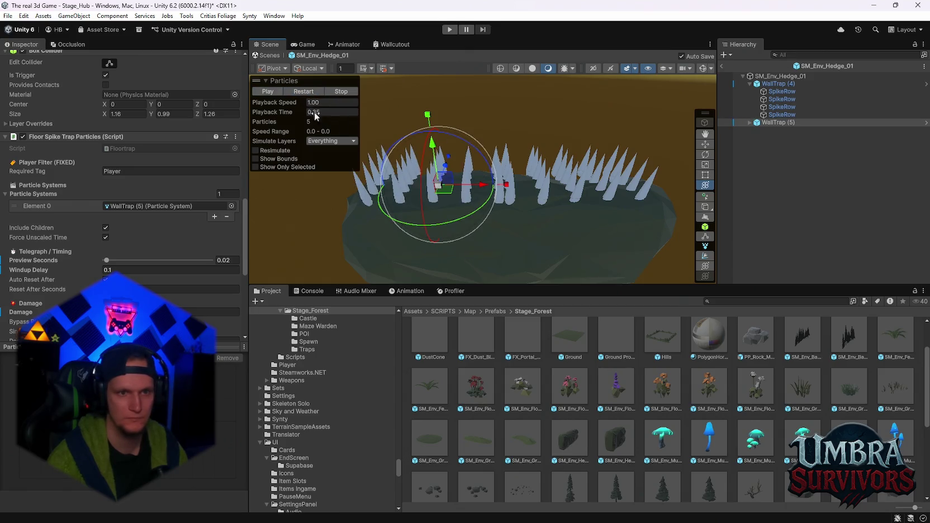
mouse_move(528, 186)
mouse_down()
mouse_move(473, 214)
mouse_move(580, 166)
mouse_move(513, 166)
mouse_up()
scroll(102, 253, up, 15)
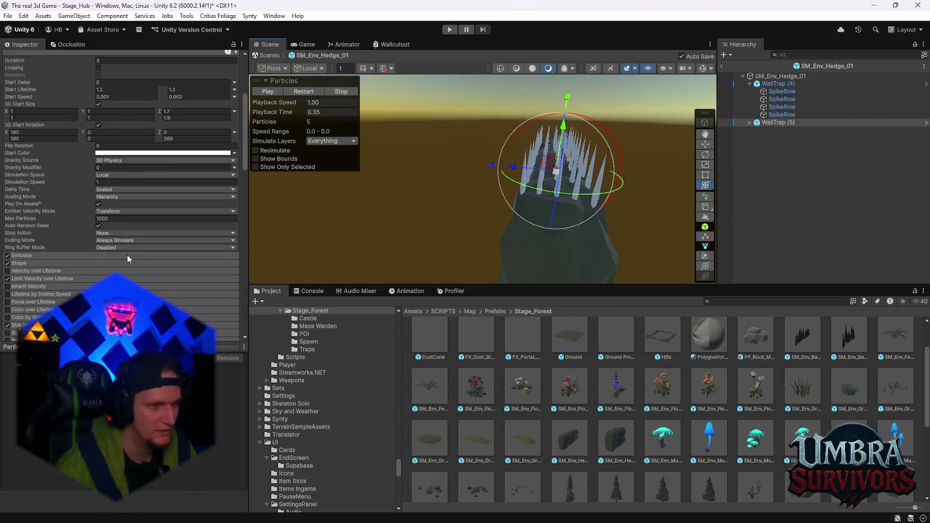
With both WallTraps selected, try Max Particles values of 10 and 1, restarting the preview each time
ctrl+click(777, 84)
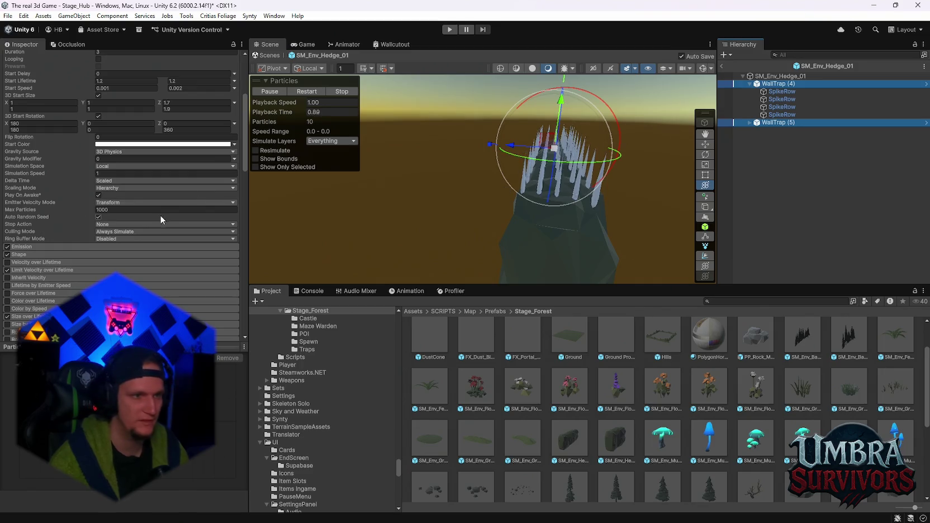
click(127, 210)
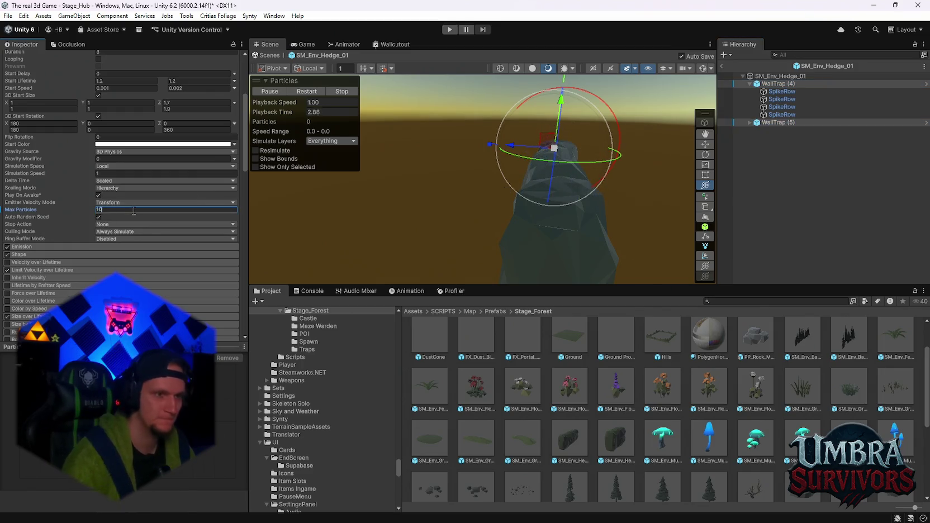
text(0)
key(BackSpace)
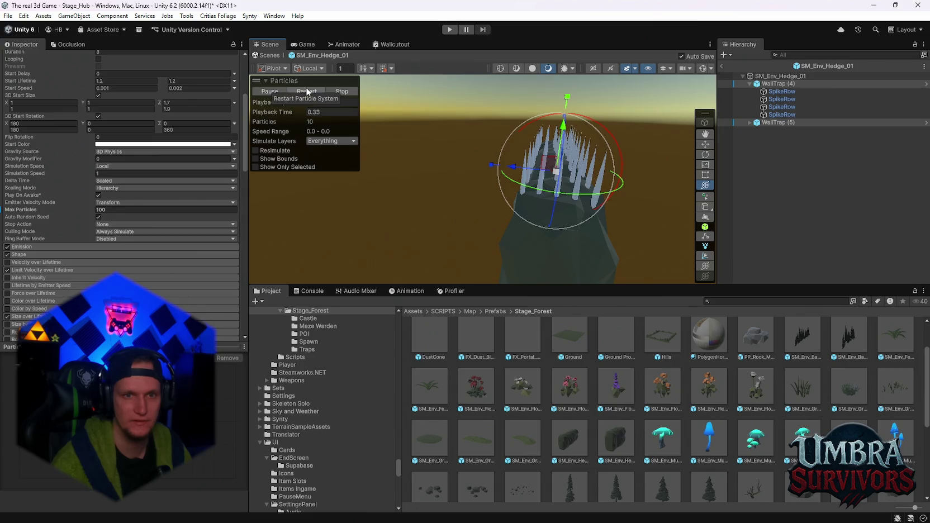
double_click(114, 210)
text(10)
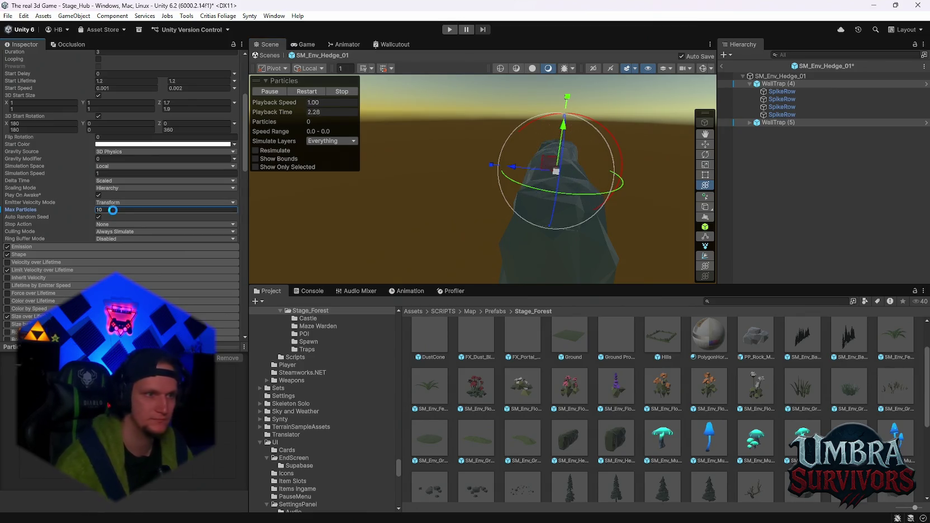
click(317, 92)
mouse_move(369, 168)
mouse_down()
mouse_move(434, 205)
mouse_move(426, 210)
mouse_up()
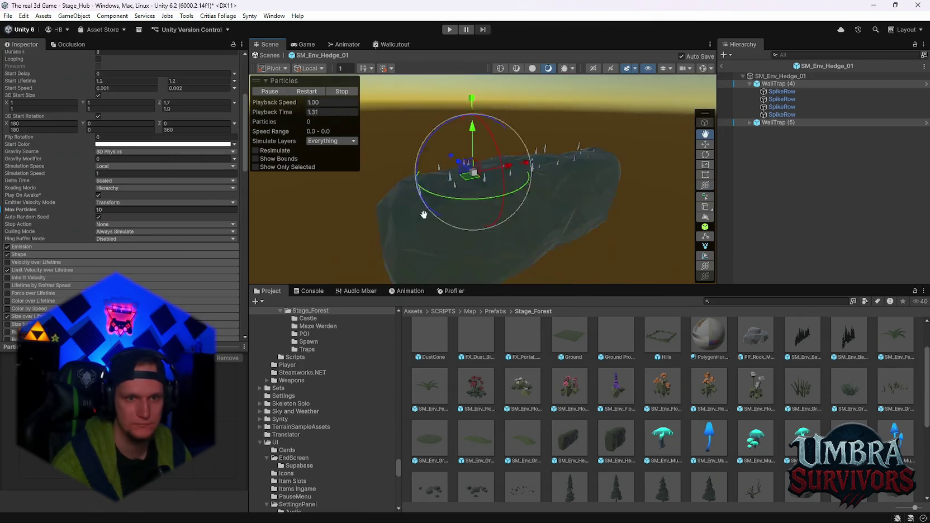
text(1)
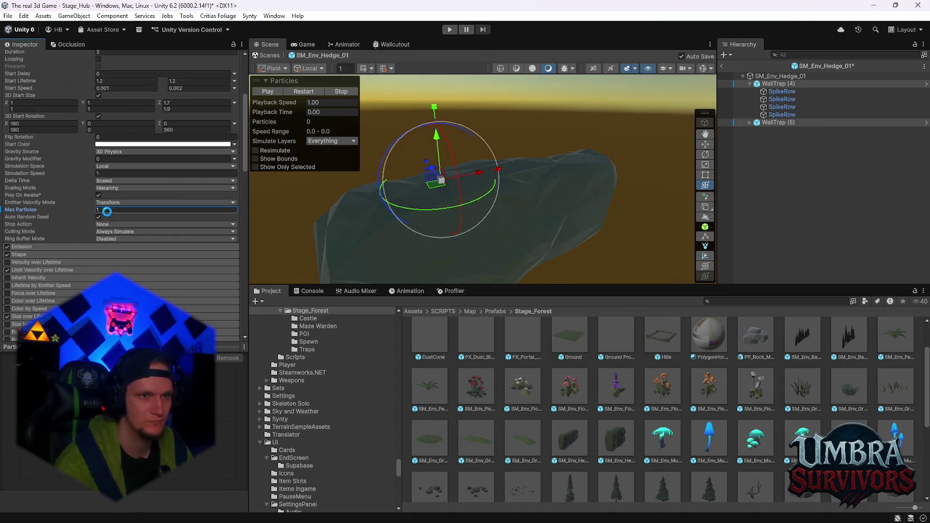
click(303, 89)
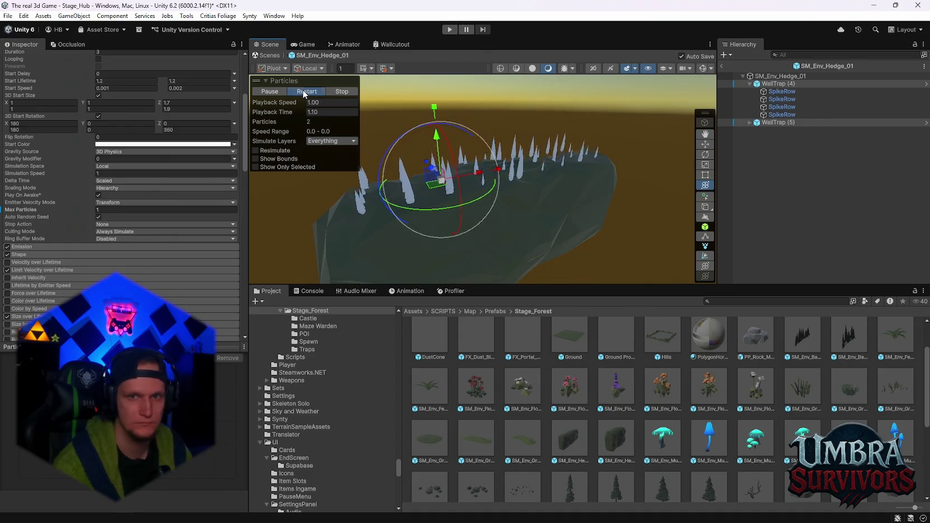
click(302, 90)
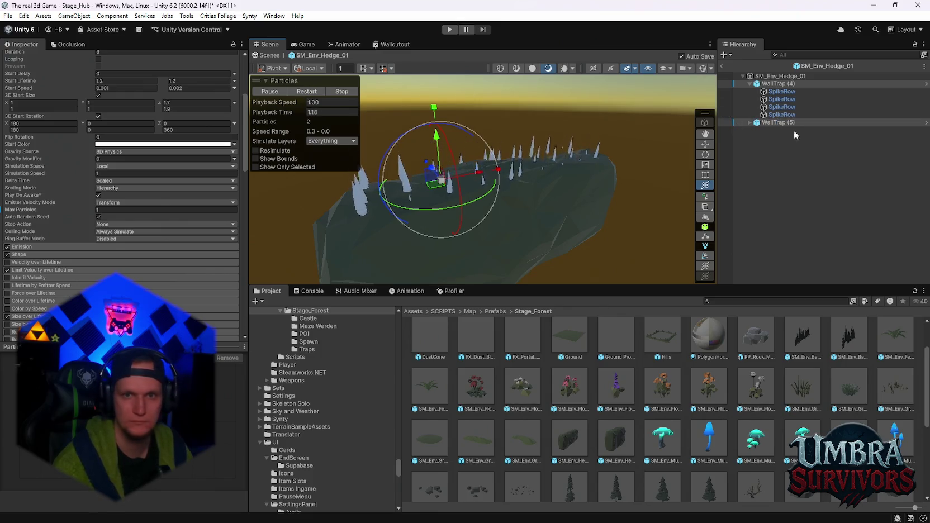
Set Max Particles to 4 on all four SpikeRows of WallTrap (4) and restart the preview
click(749, 122)
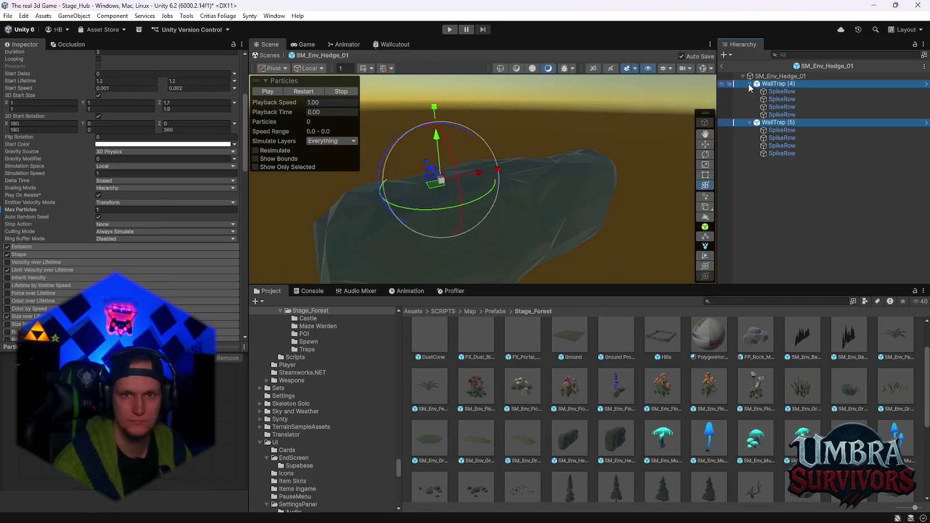
click(780, 91)
shift+click(777, 114)
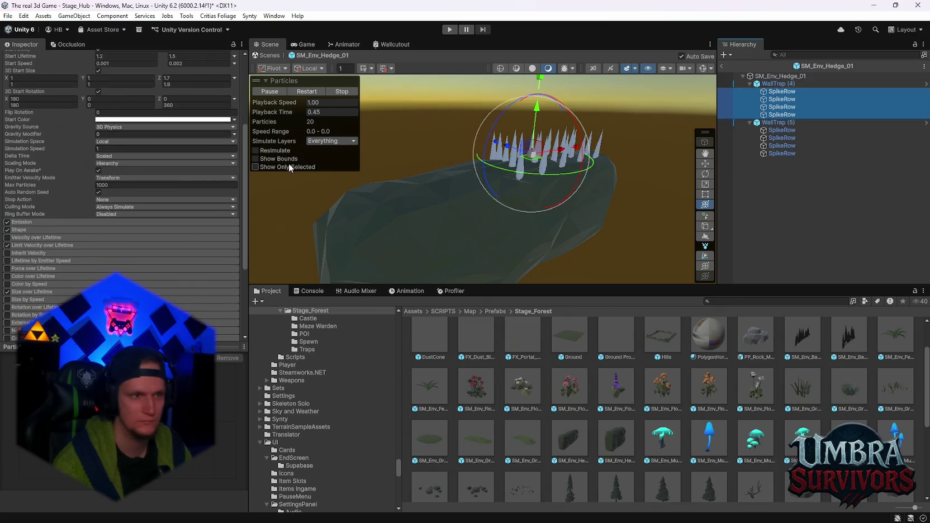
click(111, 184)
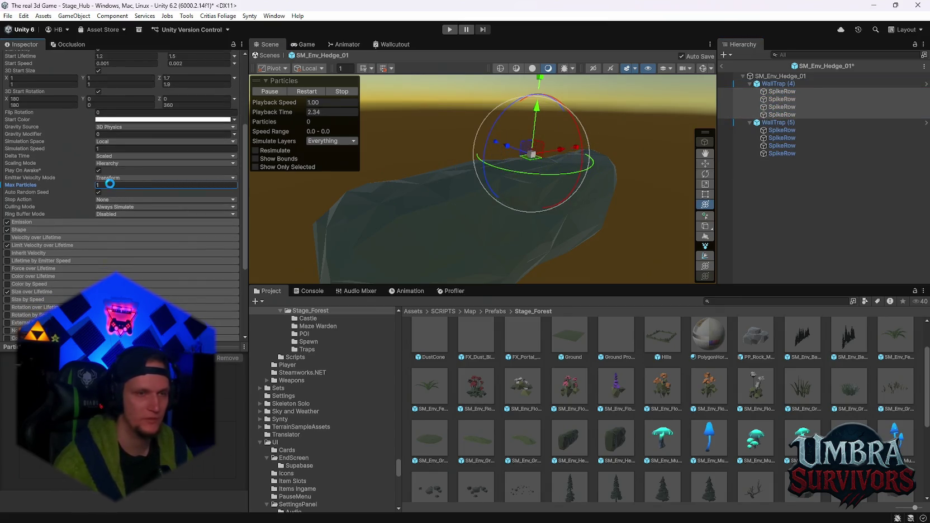
text(1)
click(308, 93)
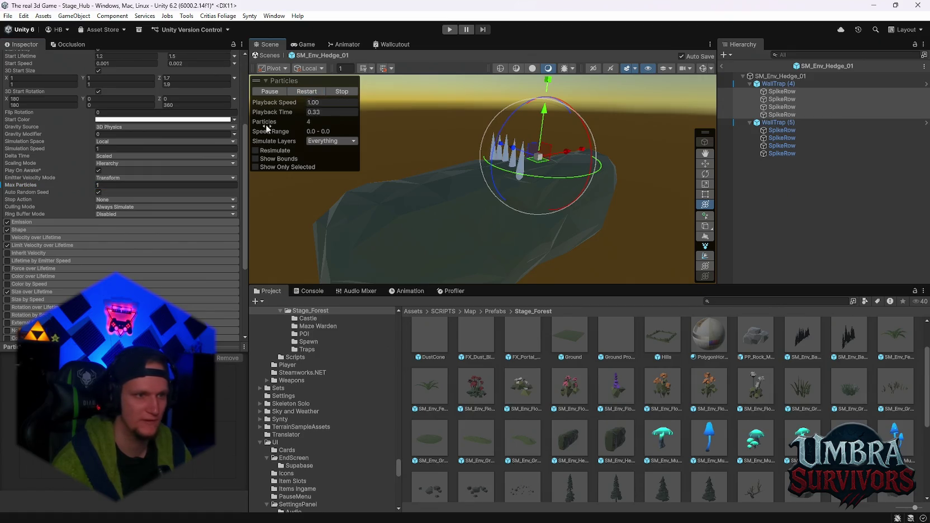
click(124, 185)
text(4)
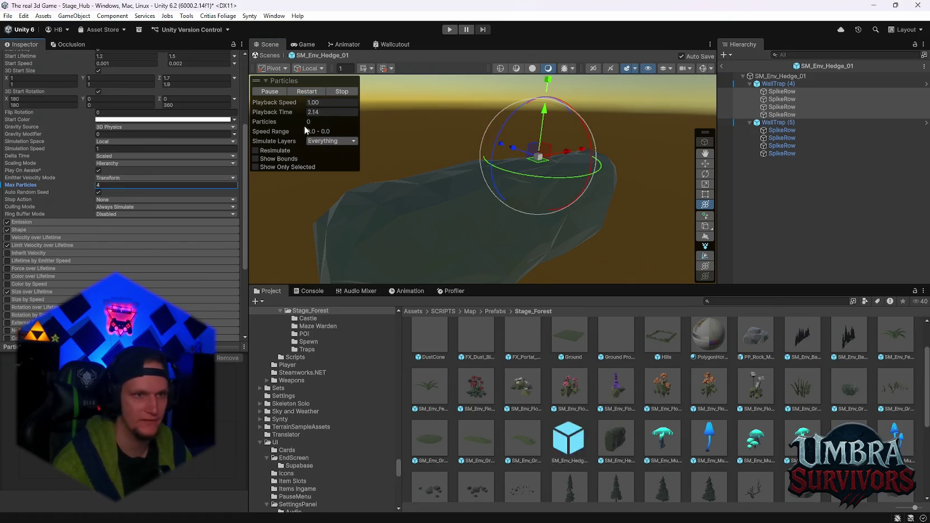
click(306, 91)
Select the SpikeRow emitters under WallTrap (5)
drag(595, 161, 441, 204)
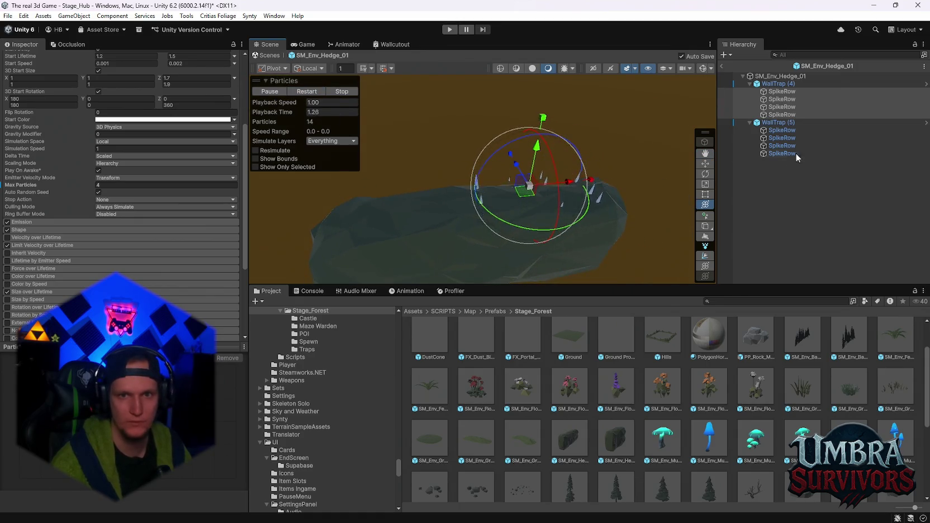
click(780, 131)
click(773, 153)
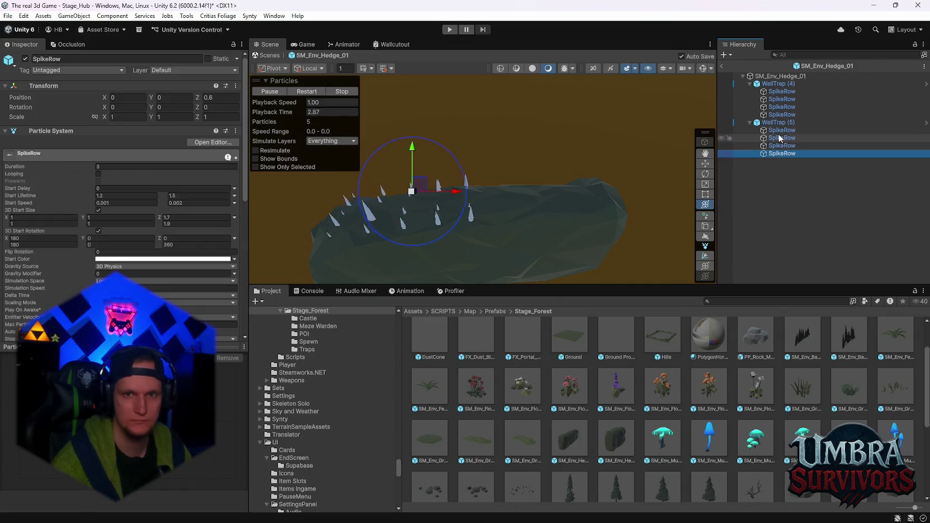
Select all four WallTrap (5) SpikeRows, edit their Max Particles, and restart the spike preview
shift+click(778, 131)
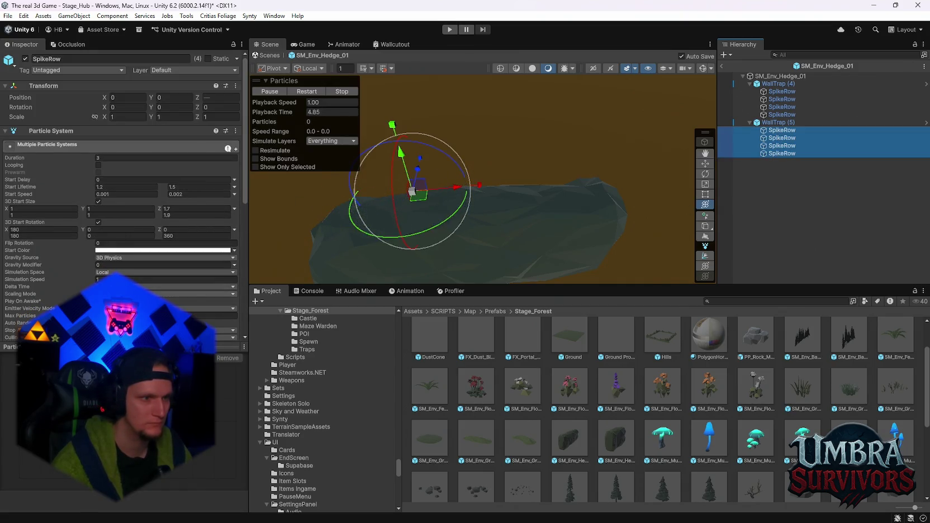
scroll(123, 196, down, 1)
click(190, 290)
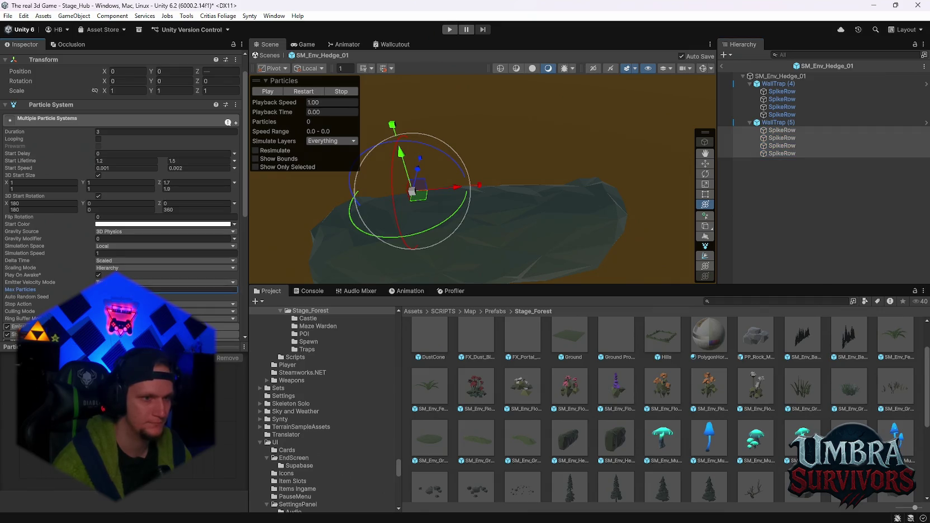
click(302, 91)
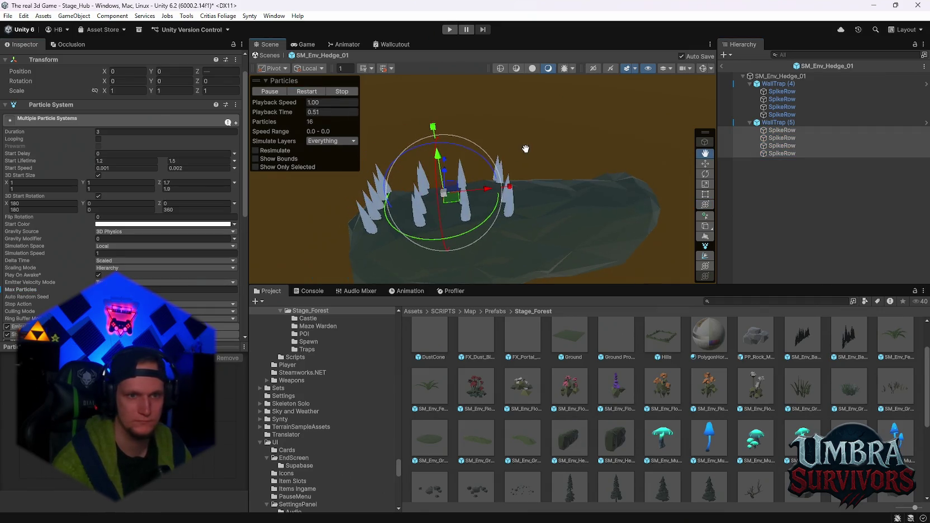
click(302, 92)
drag(491, 220, 531, 210)
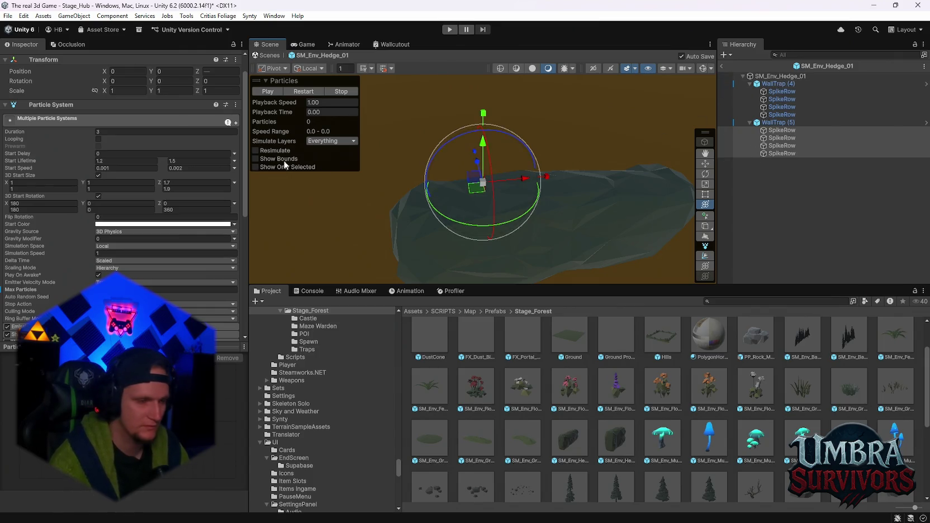
scroll(109, 242, down, 8)
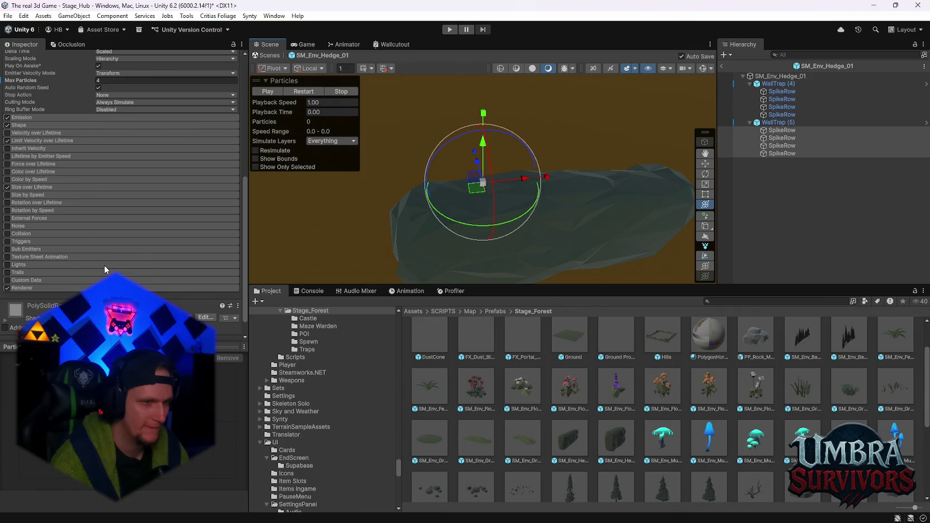
scroll(104, 271, up, 9)
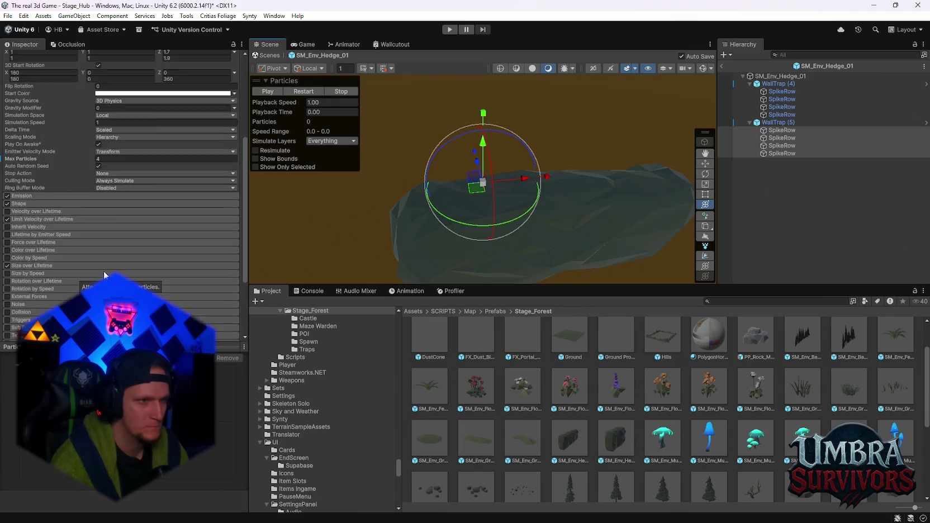
scroll(115, 271, down, 6)
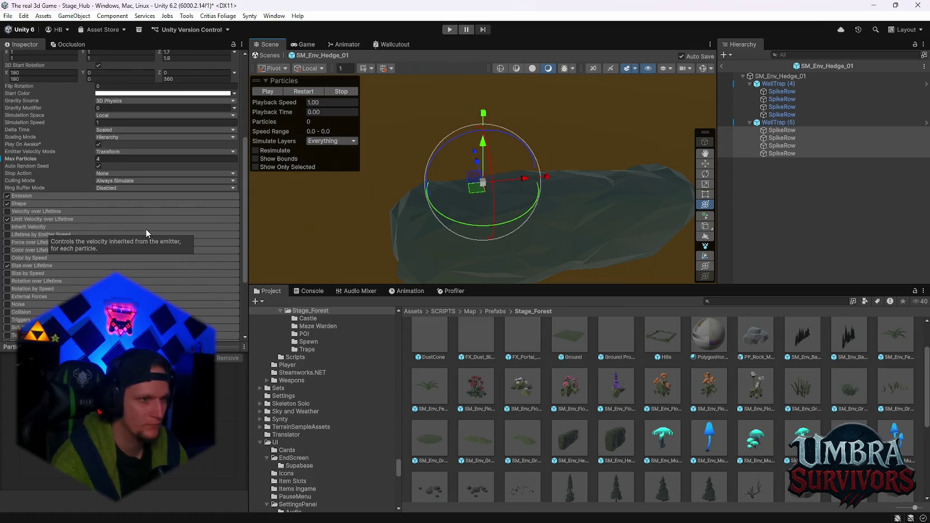
click(122, 180)
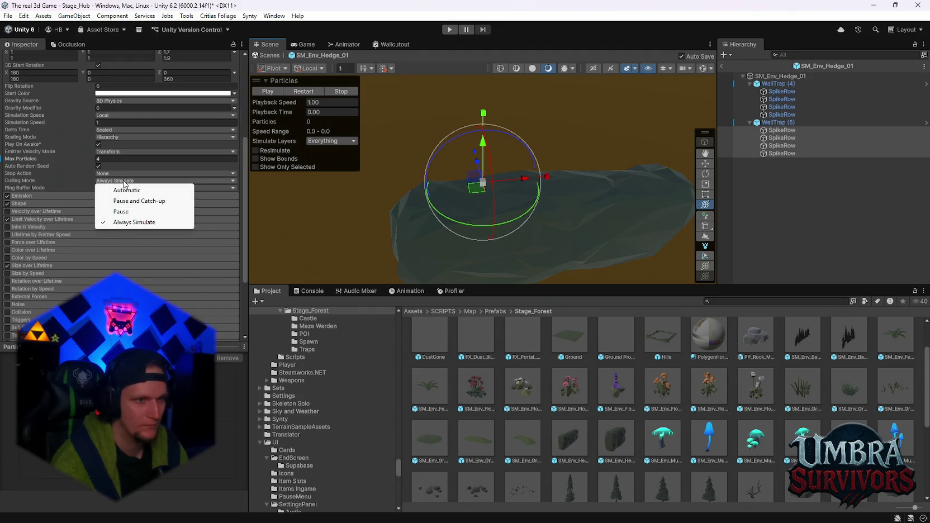
click(21, 182)
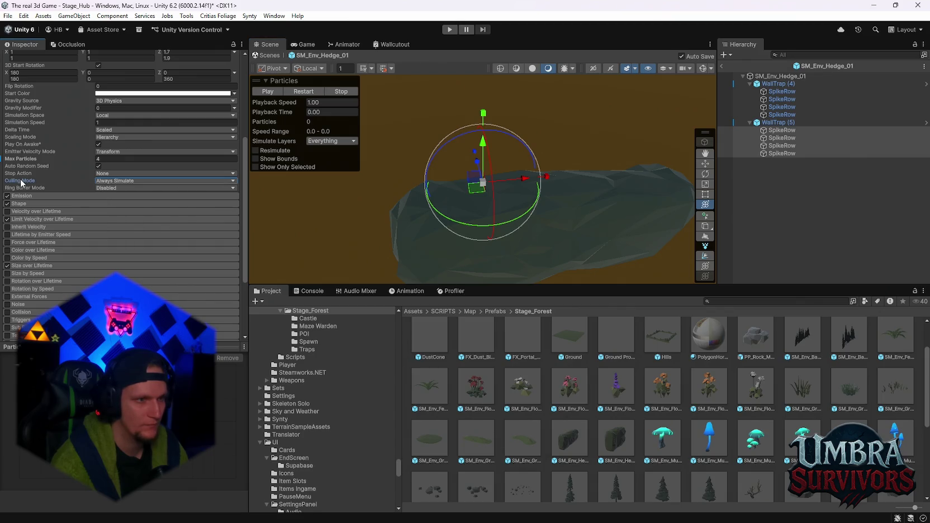
scroll(65, 188, up, 5)
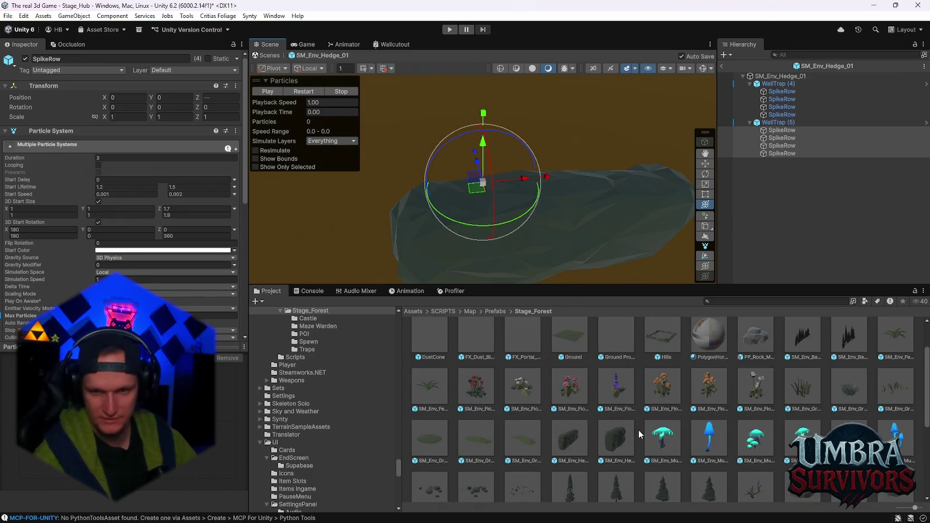
Check the SpikeRow placement around the hedge, then exit the SM_Env_Hedge_01 prefab to Stage_Hub
scroll(585, 419, up, 2)
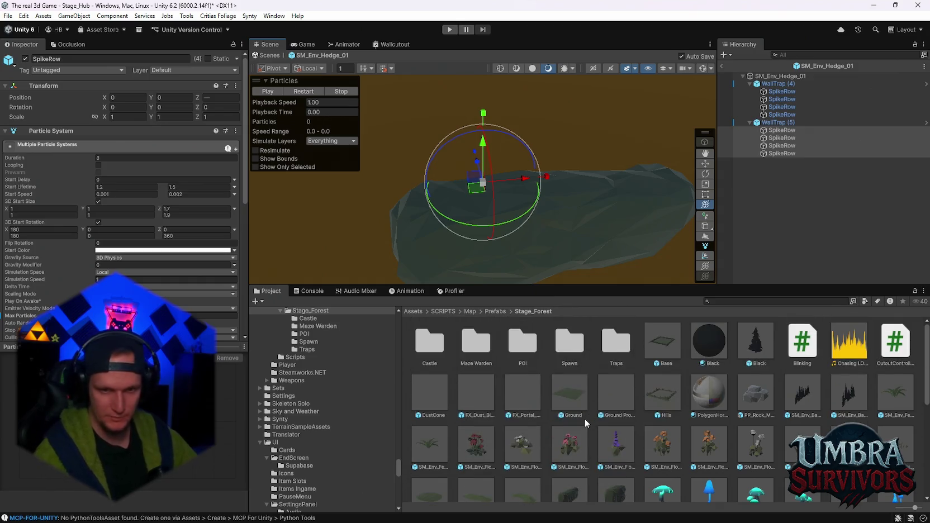
scroll(667, 416, down, 2)
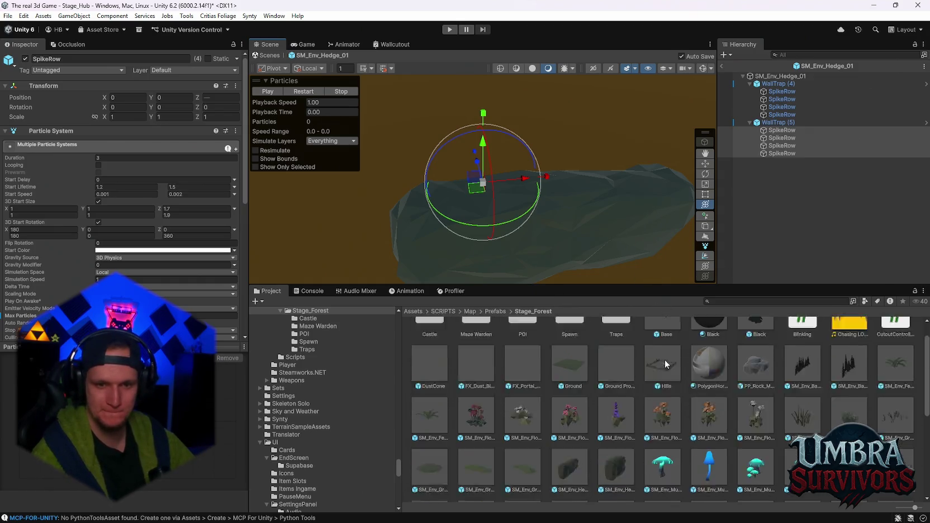
scroll(592, 389, down, 2)
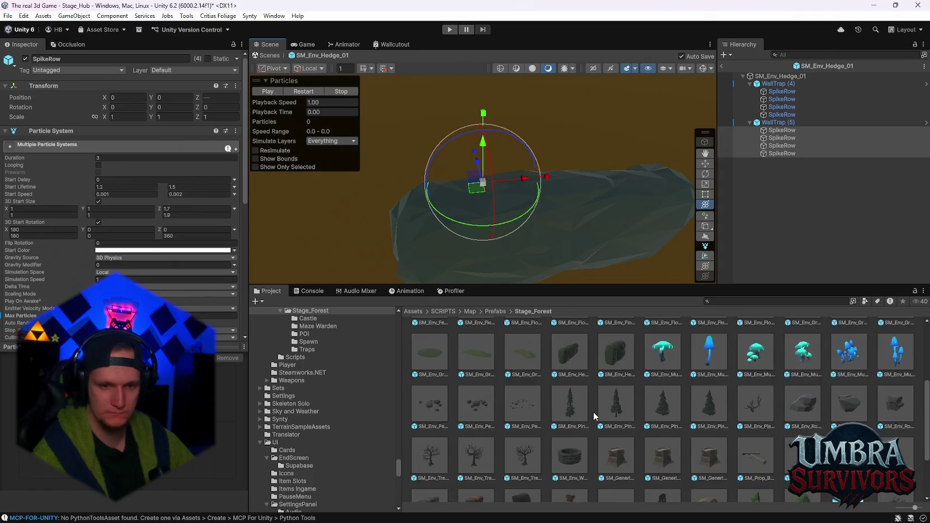
scroll(593, 412, up, 4)
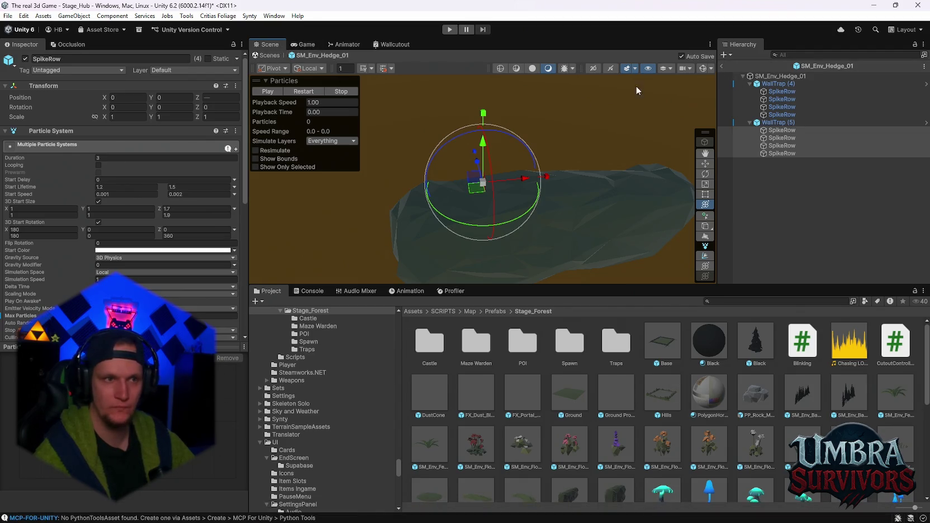
mouse_move(537, 131)
mouse_down()
mouse_move(526, 140)
mouse_move(533, 149)
mouse_up()
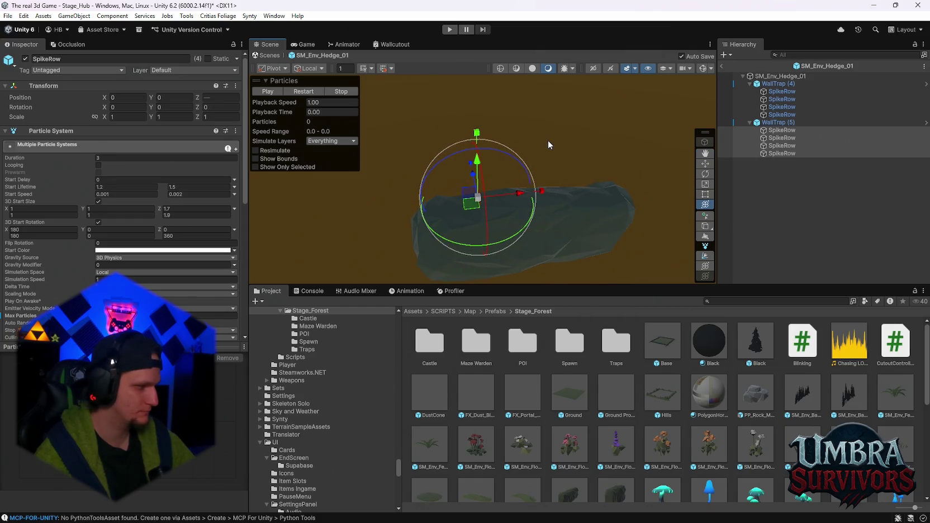
mouse_move(548, 145)
mouse_down()
mouse_move(548, 197)
mouse_move(518, 202)
mouse_up()
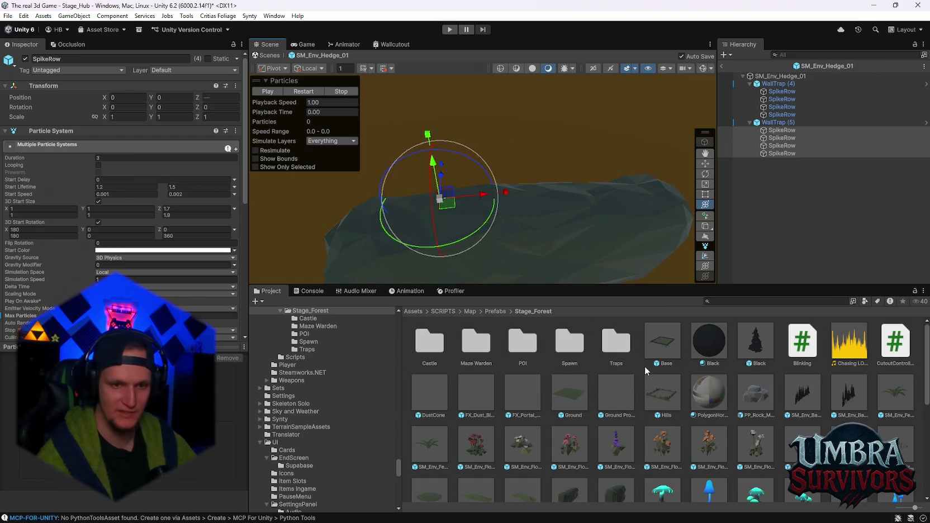
scroll(641, 386, down, 10)
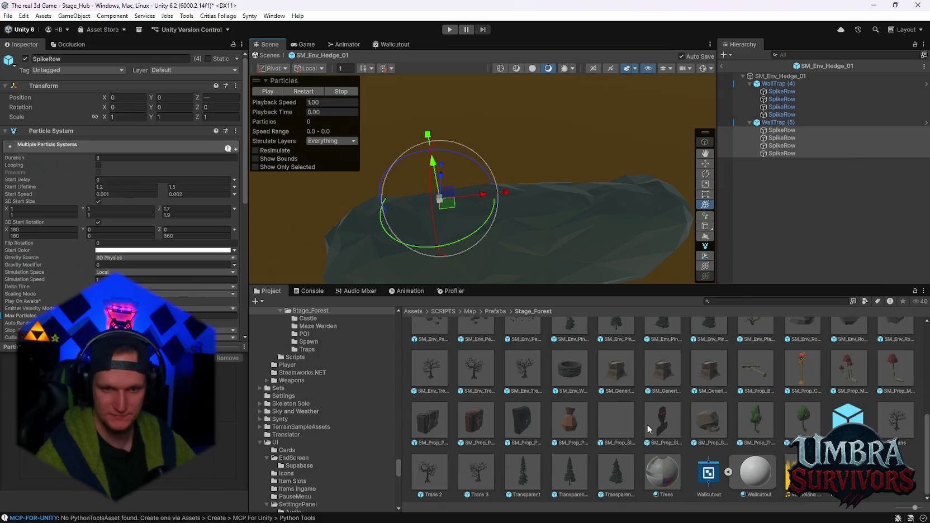
scroll(648, 429, up, 10)
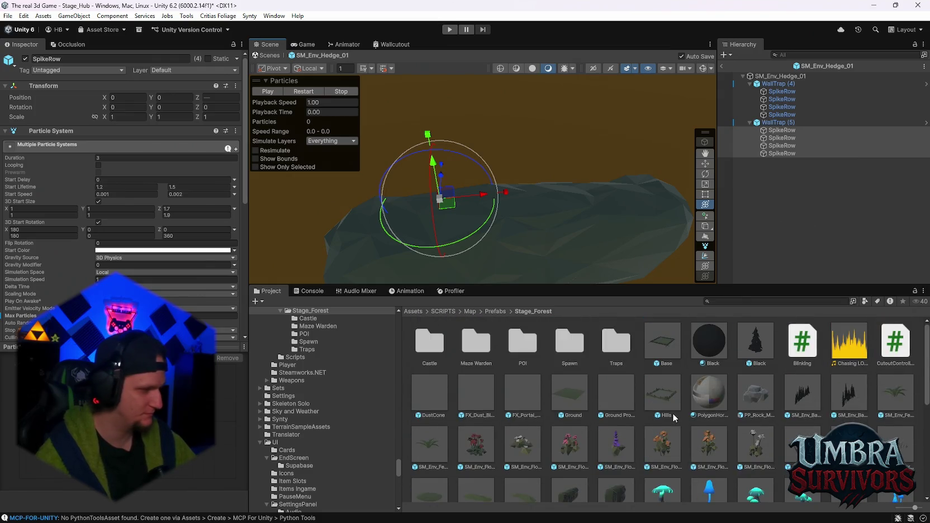
mouse_move(617, 231)
mouse_down()
mouse_move(577, 227)
mouse_move(585, 199)
mouse_up()
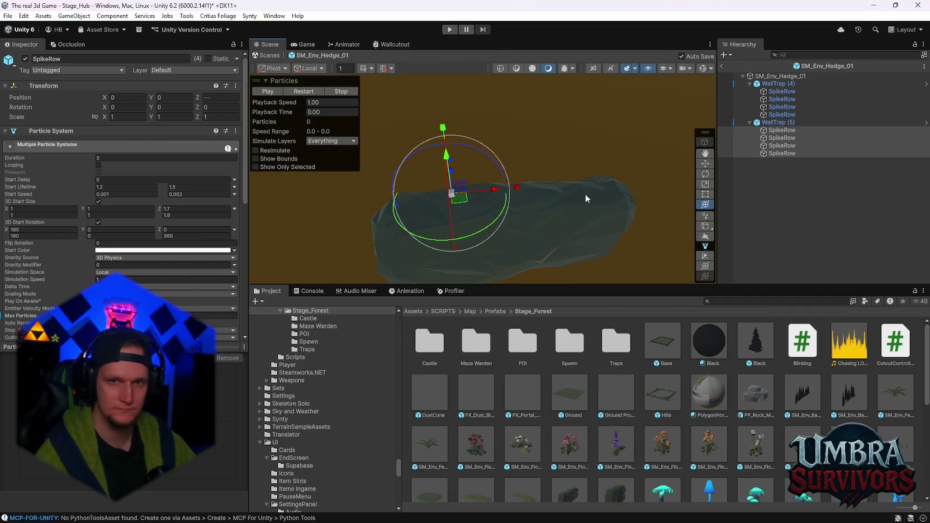
click(721, 66)
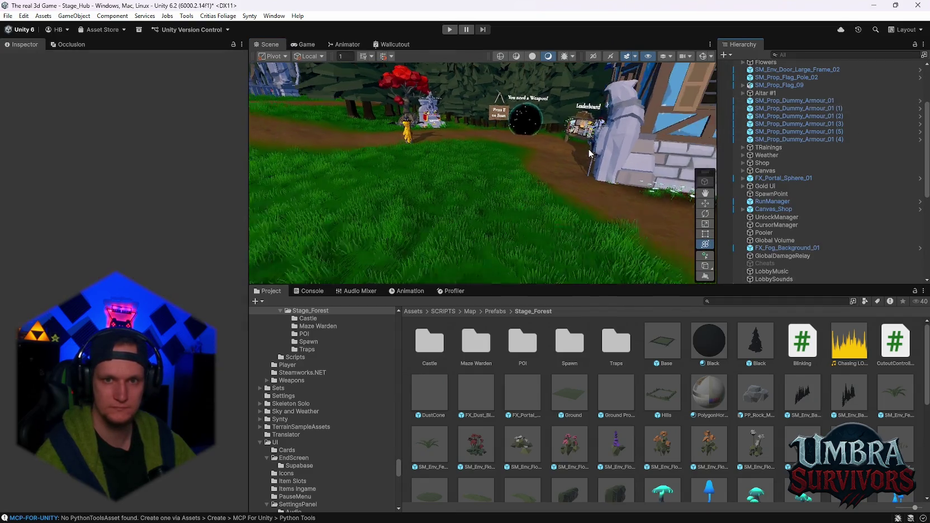
Place a FloorTrapMaze from the Traps folder into the hub at Position Y 1.1 and enter Play mode
double_click(616, 341)
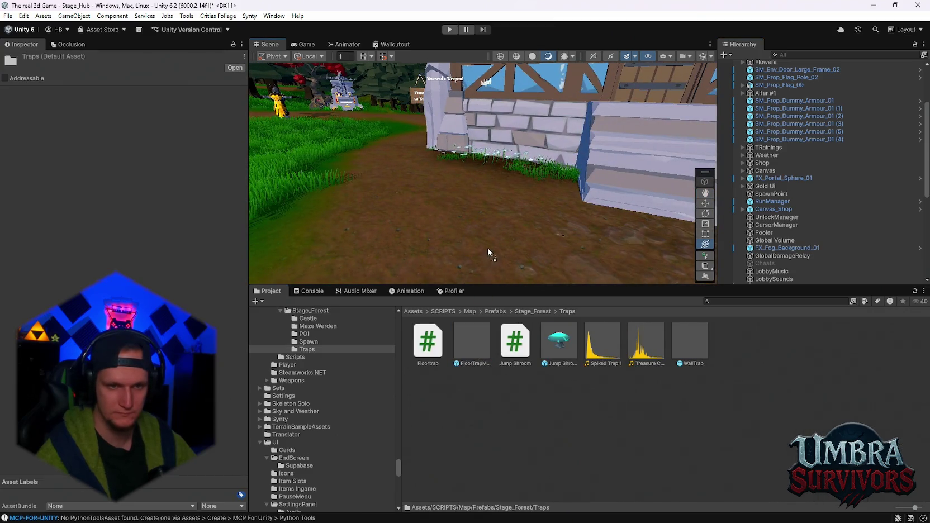
drag(471, 341, 502, 258)
key(f)
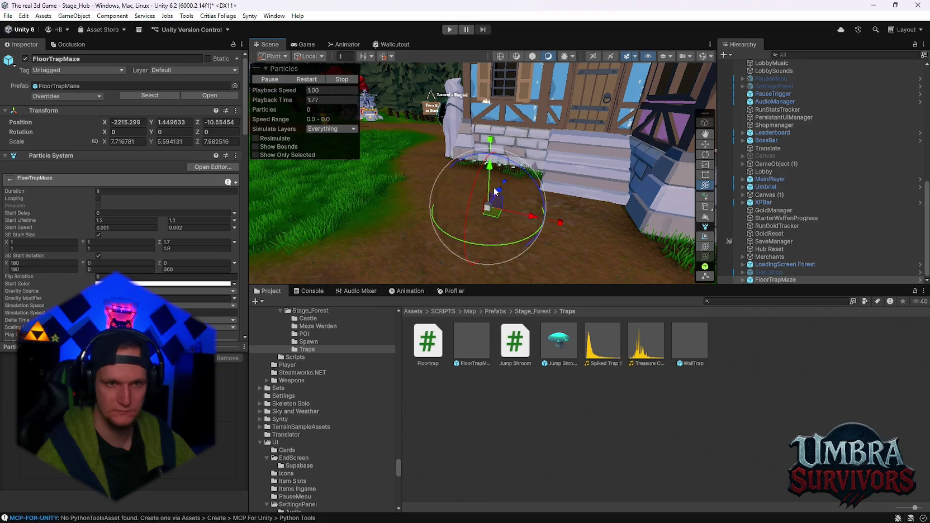
drag(489, 167, 489, 176)
click(449, 29)
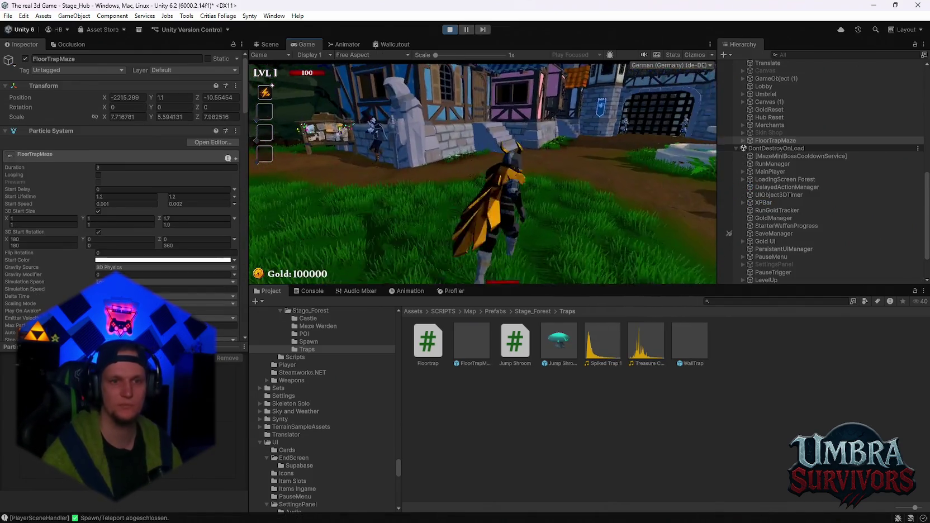
Run the character across the floor spikes, dropping health to 55, then pause and view the Scene
key(w)
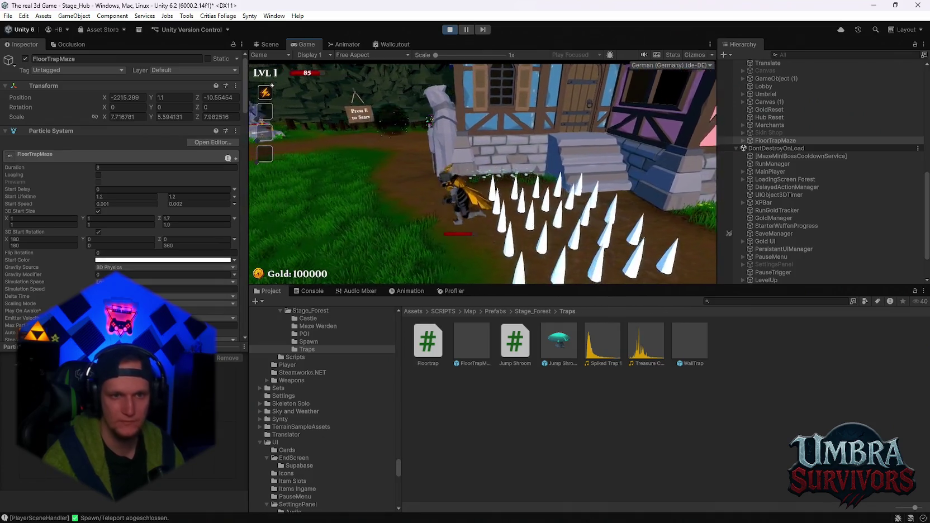
key(d)
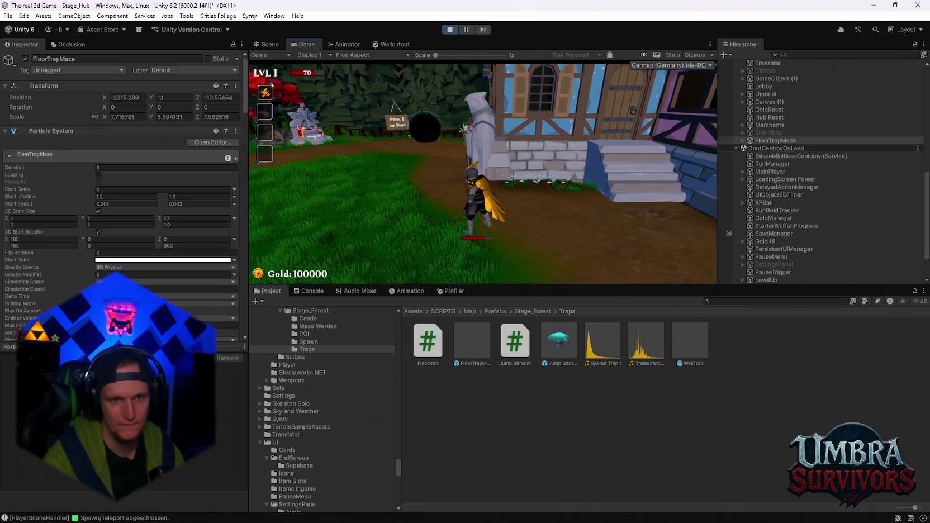
key(d)
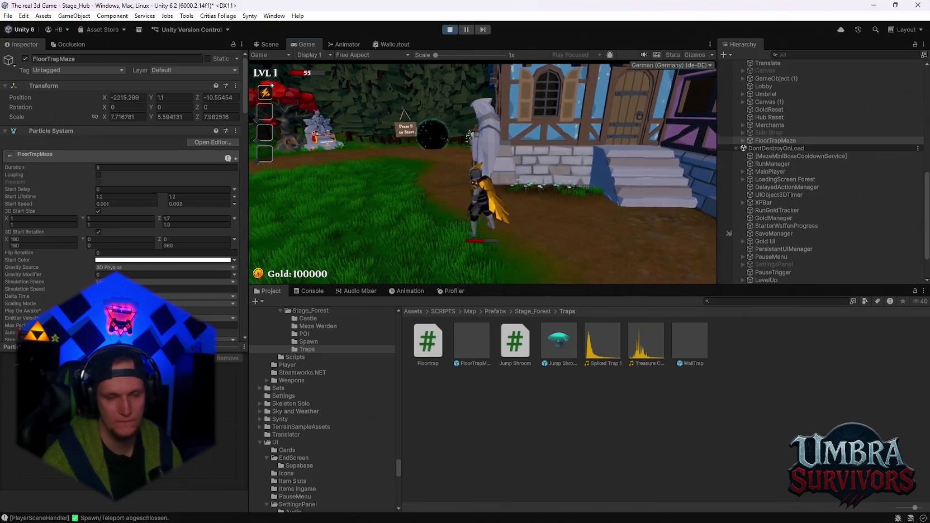
key(a)
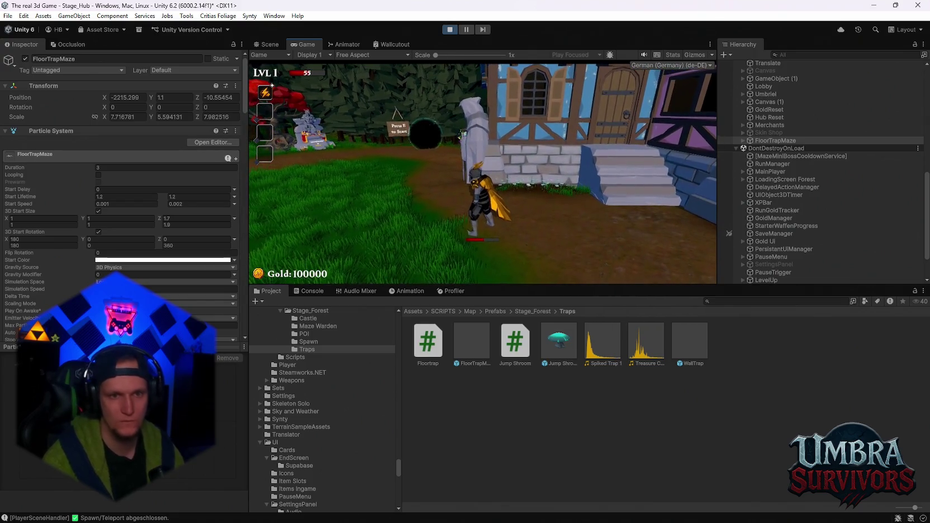
key(Escape)
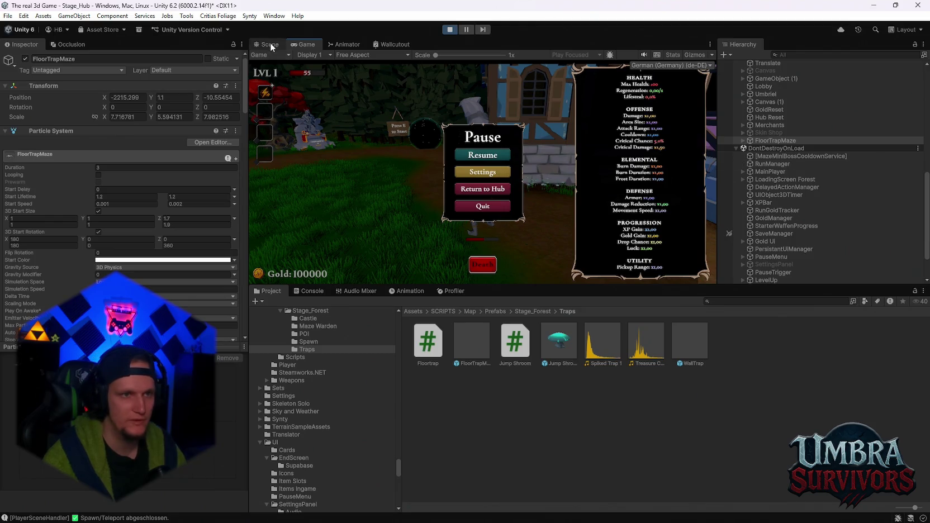
click(270, 45)
mouse_move(463, 129)
mouse_down()
mouse_move(525, 176)
mouse_move(501, 170)
mouse_move(560, 169)
mouse_move(464, 161)
mouse_move(452, 129)
mouse_up()
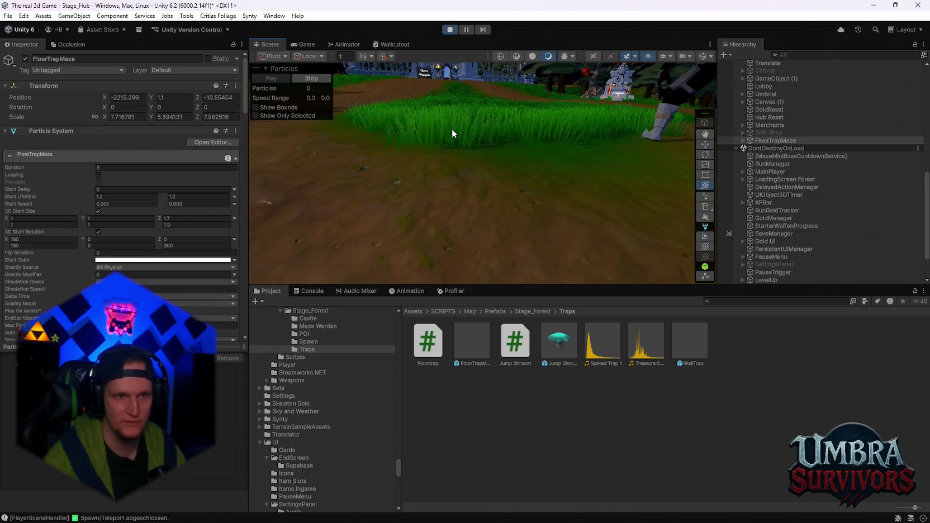
Change the FloorTrapMaze's Telegraph / Timing Windup Delay from 0.6 to 0.5
scroll(452, 129, up, 5)
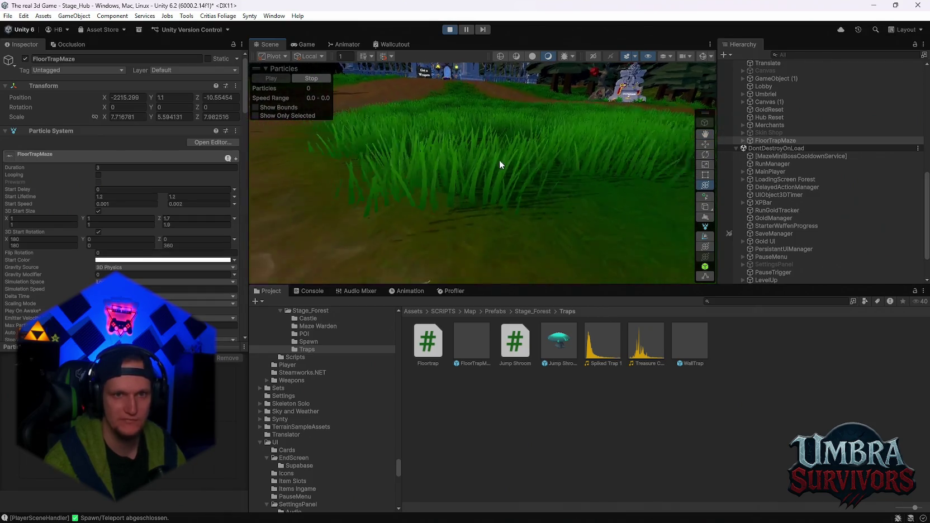
mouse_move(499, 160)
mouse_down()
mouse_move(561, 150)
mouse_move(485, 220)
mouse_move(440, 183)
mouse_move(510, 210)
mouse_move(656, 203)
mouse_move(554, 196)
mouse_move(387, 143)
mouse_move(591, 171)
mouse_move(494, 157)
mouse_up()
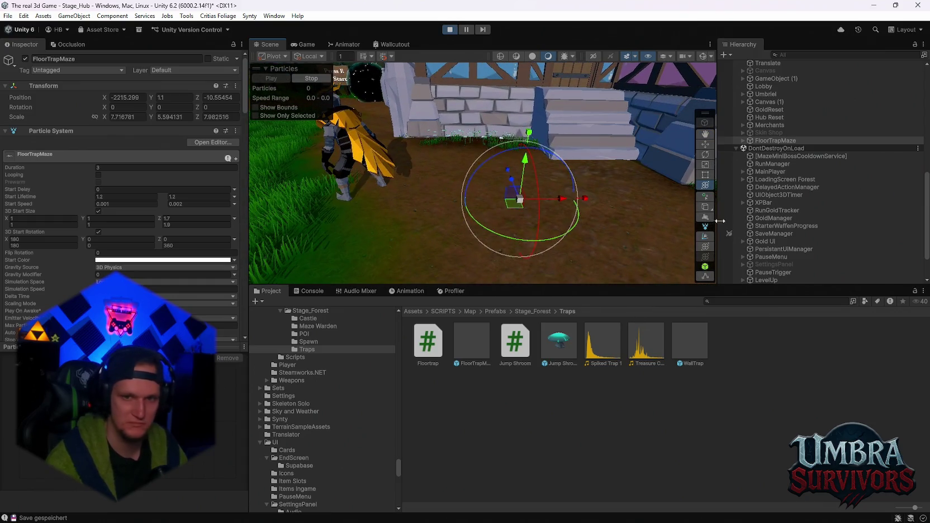
scroll(726, 220, down, 2)
scroll(225, 216, down, 10)
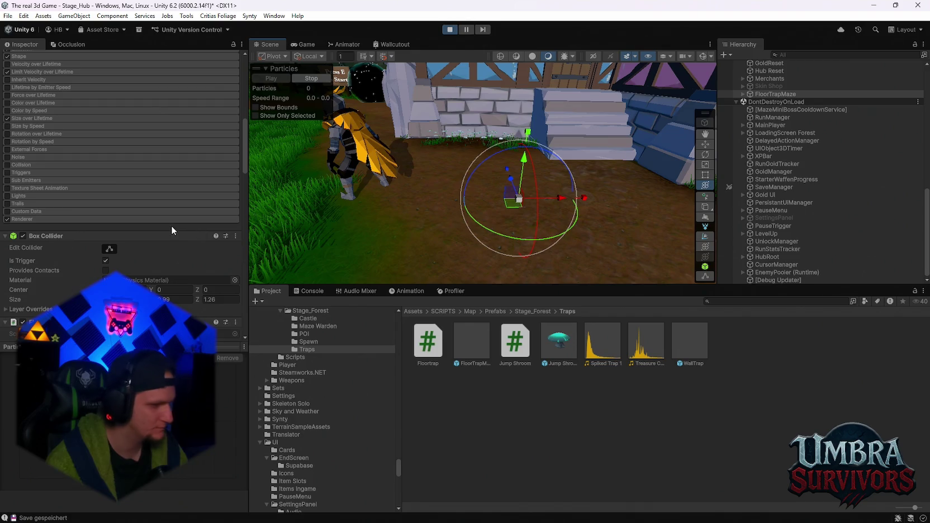
scroll(171, 225, down, 12)
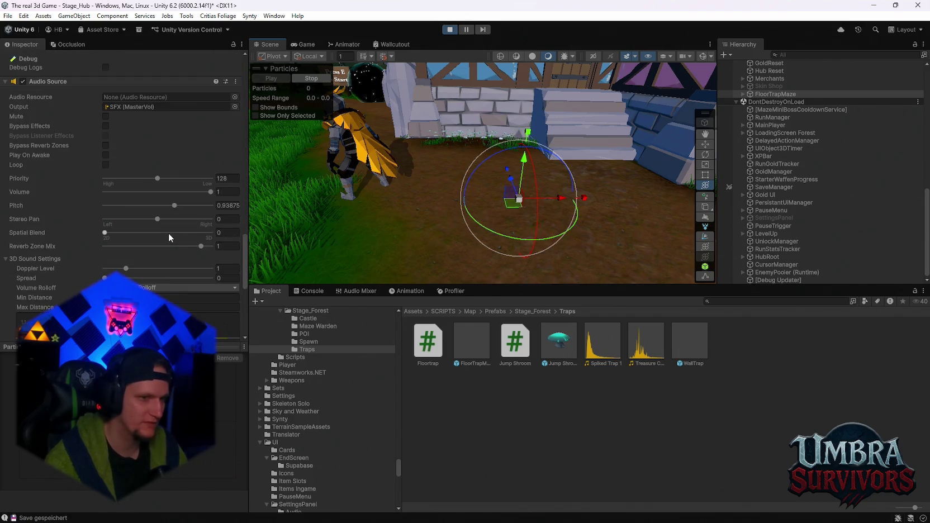
scroll(169, 233, up, 2)
mouse_move(458, 184)
mouse_down()
mouse_move(357, 181)
mouse_move(314, 204)
mouse_up()
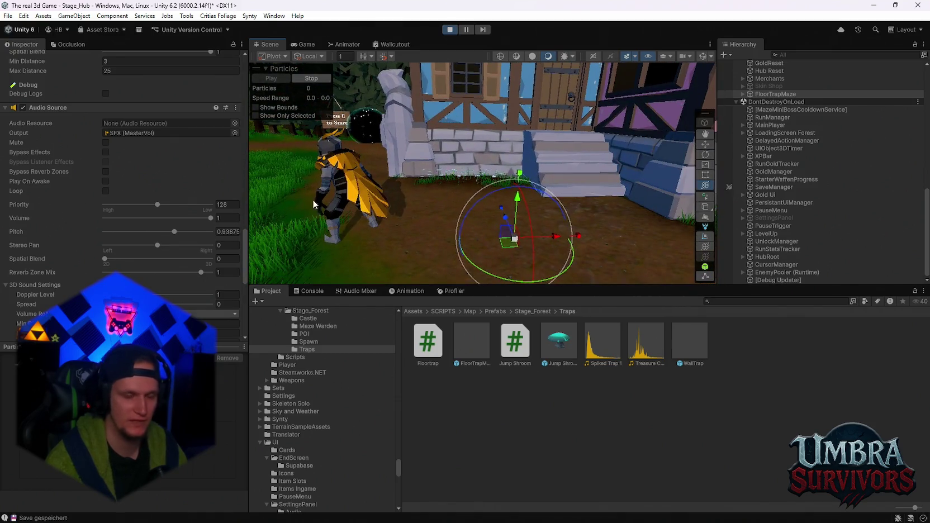
scroll(171, 234, up, 8)
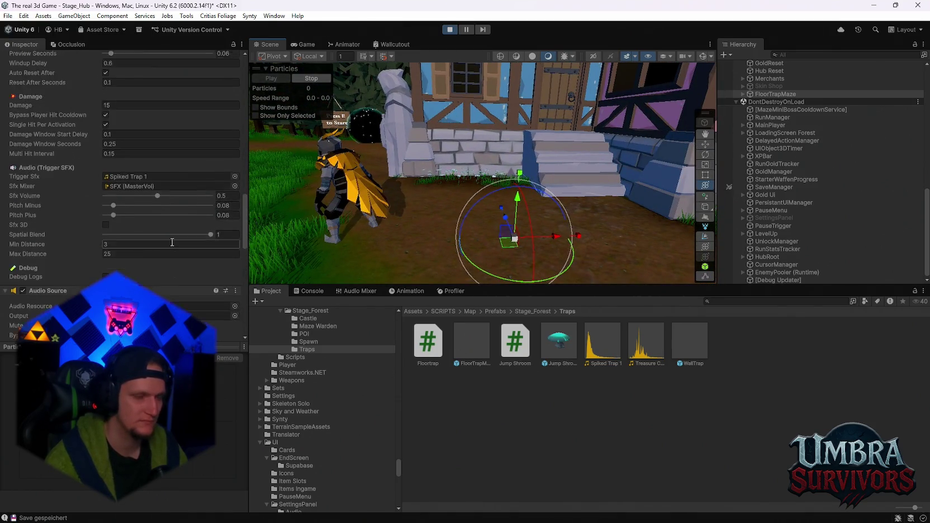
scroll(171, 242, up, 3)
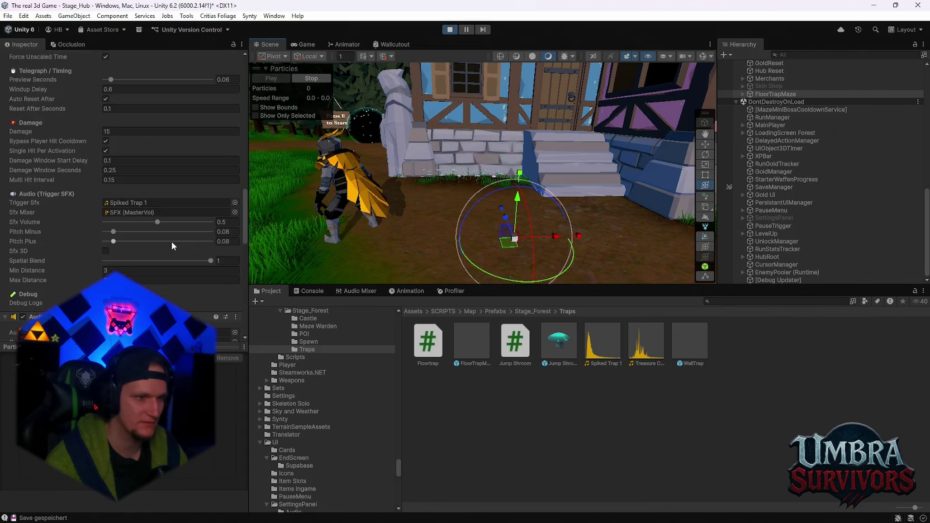
scroll(171, 241, up, 8)
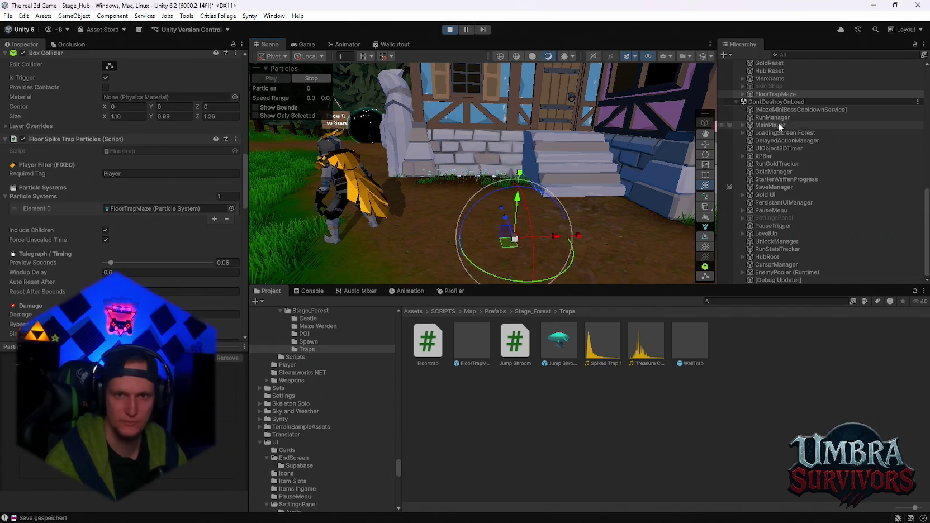
scroll(778, 122, up, 3)
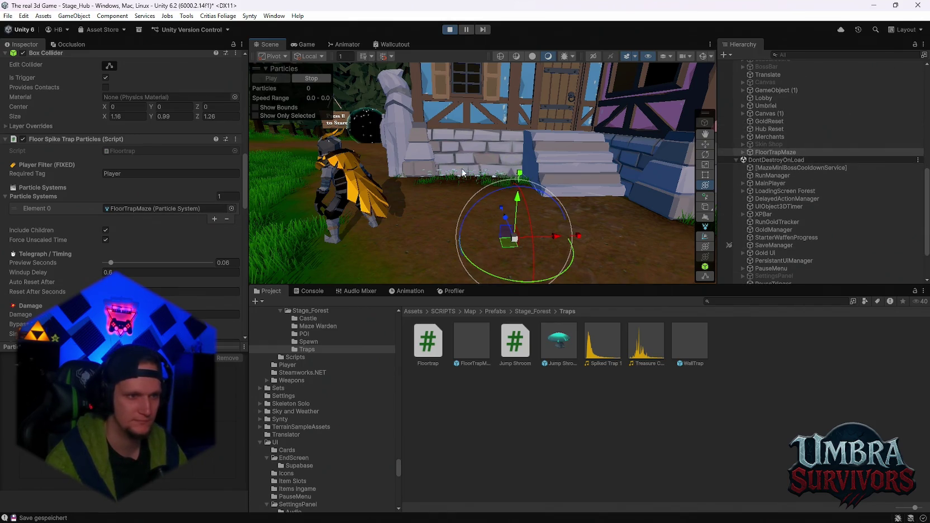
scroll(152, 211, down, 2)
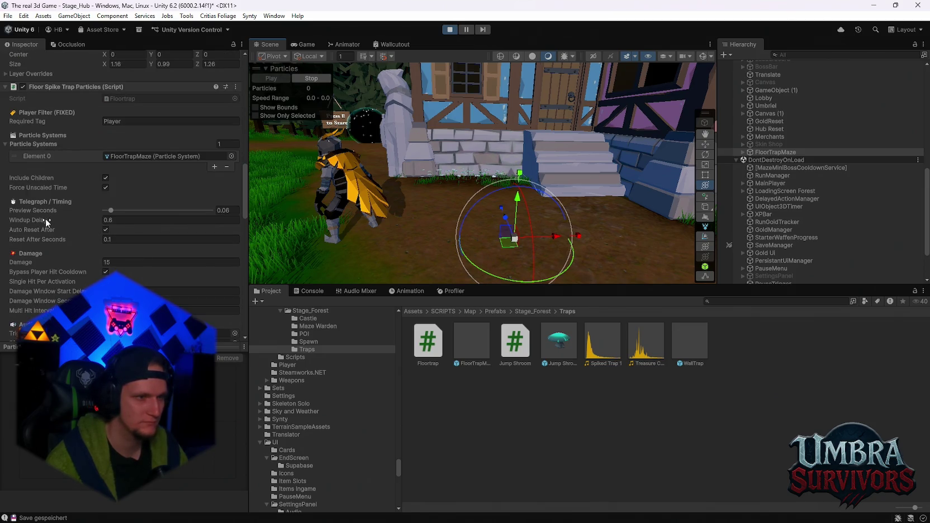
scroll(150, 243, down, 2)
scroll(158, 263, down, 1)
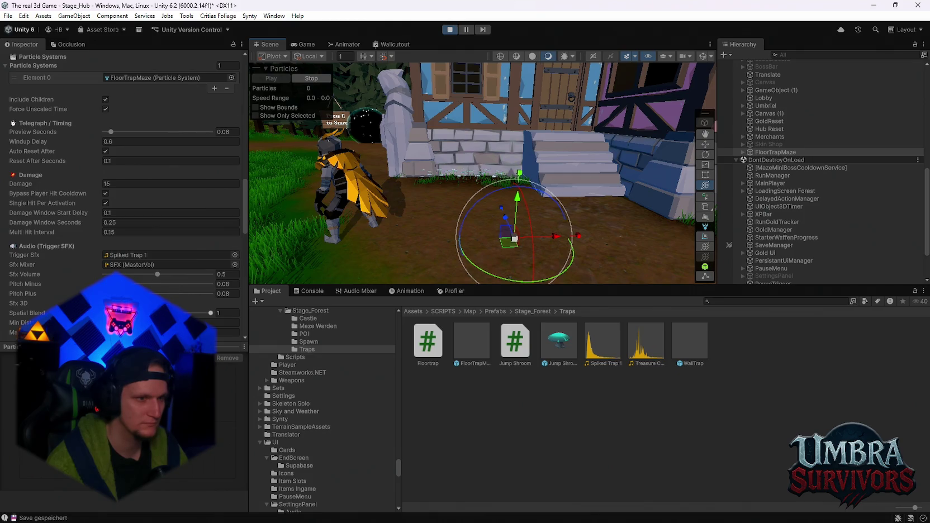
scroll(158, 263, down, 1)
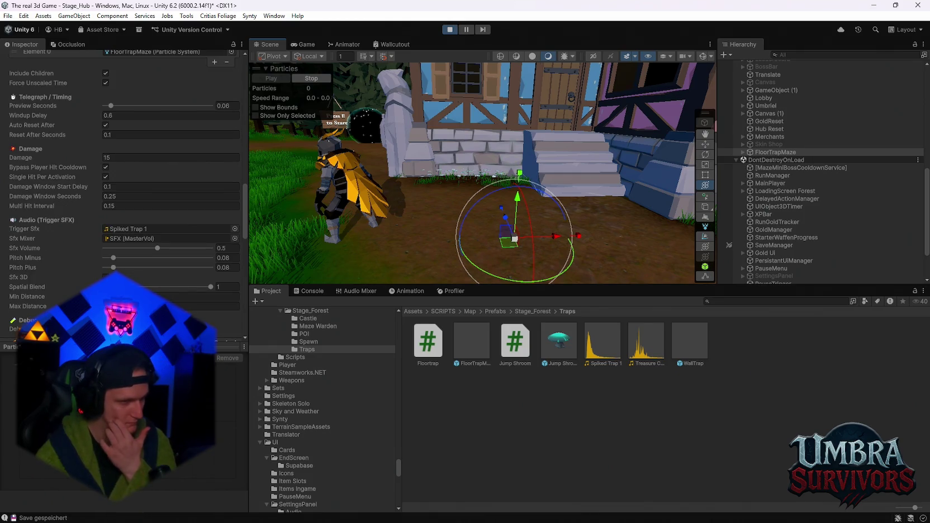
scroll(131, 260, down, 2)
scroll(131, 260, up, 1)
scroll(131, 260, up, 1)
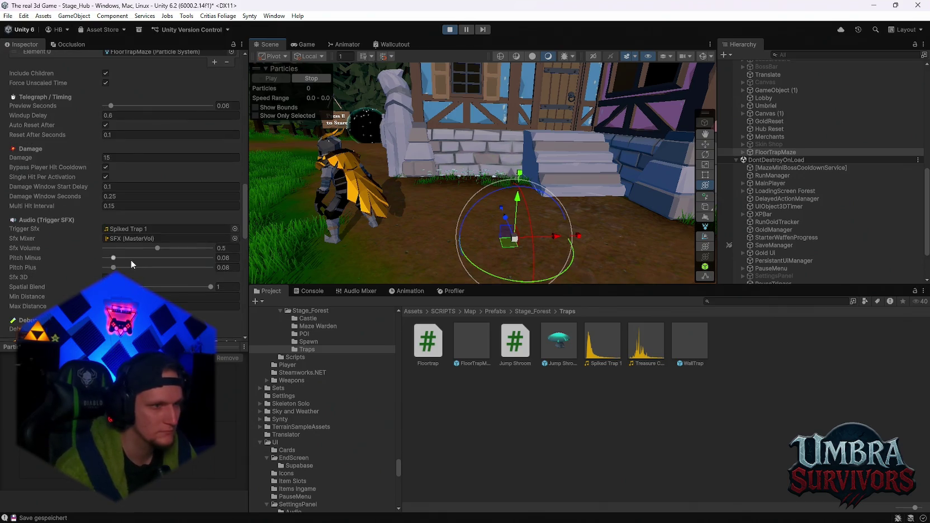
scroll(61, 206, up, 1)
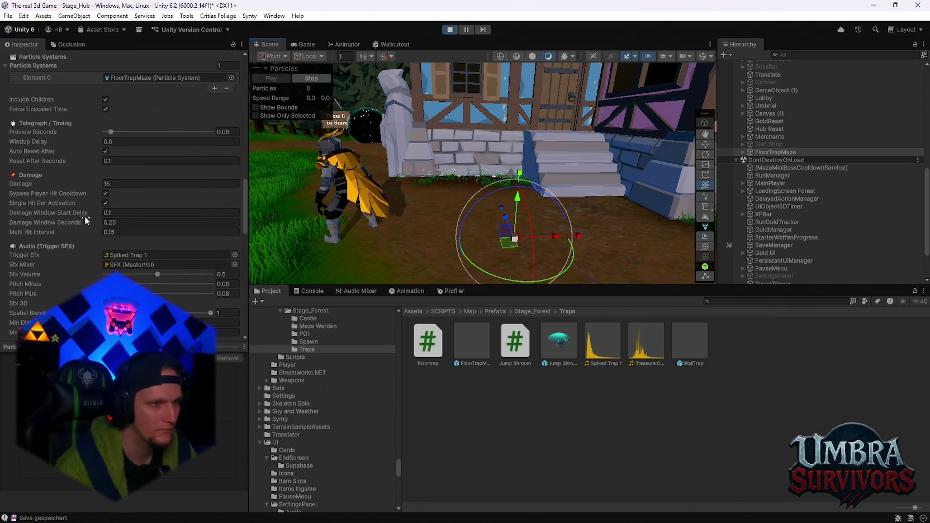
text(0.5)
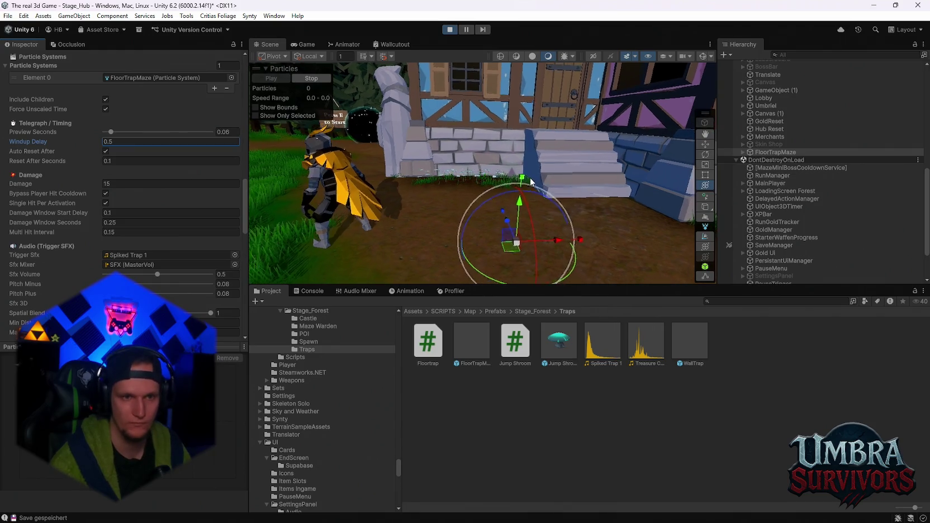
Resume the paused hub game and walk the character off and back onto the spike trap
click(306, 45)
click(506, 155)
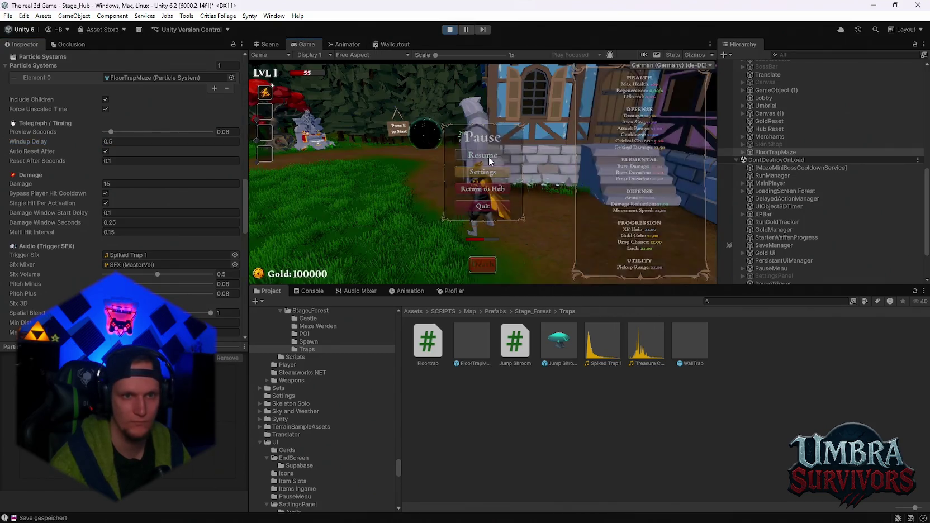
key(a)
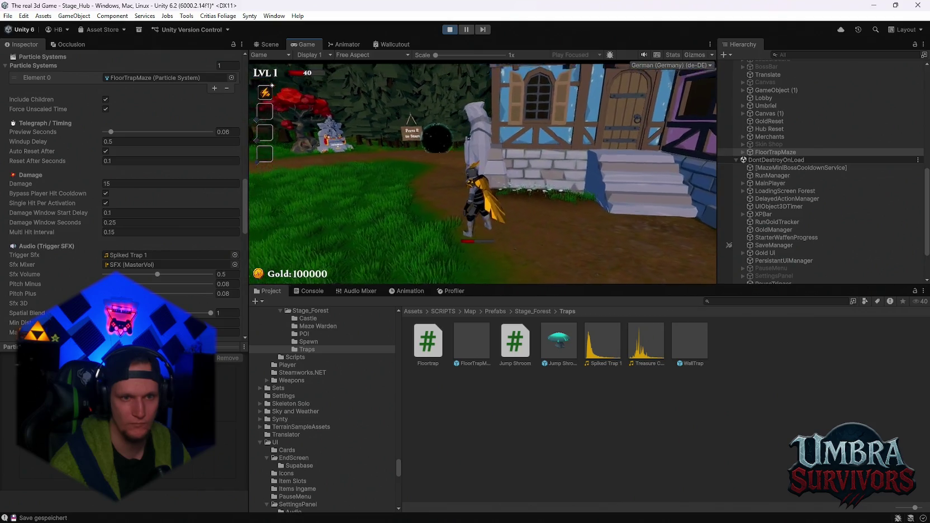
key(a)
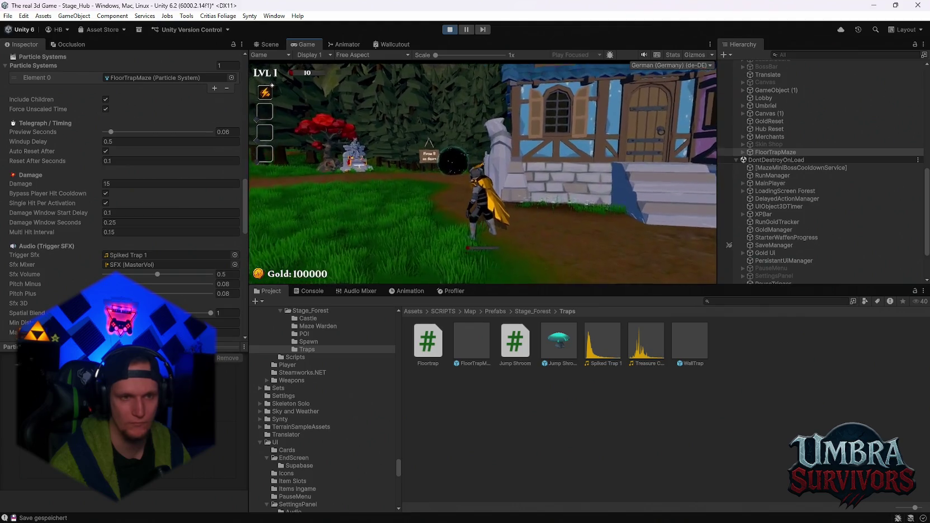
key(Escape)
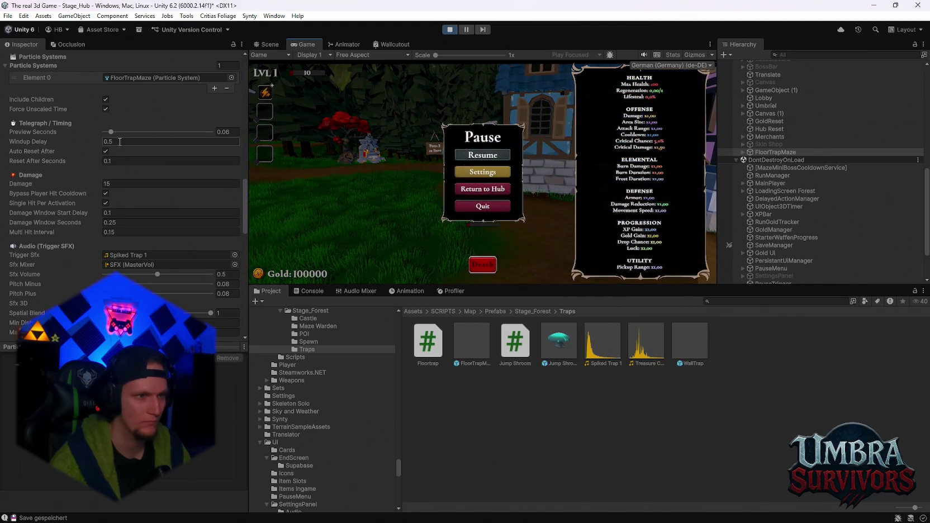
Try a Windup Delay of 0.45, retest the trap in play, then stop play mode
key(BackSpace)
text(45)
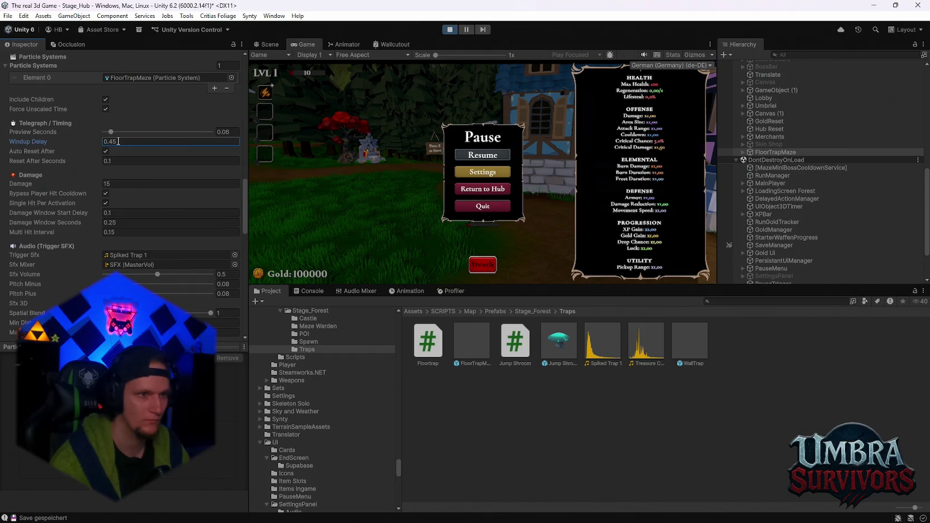
click(483, 155)
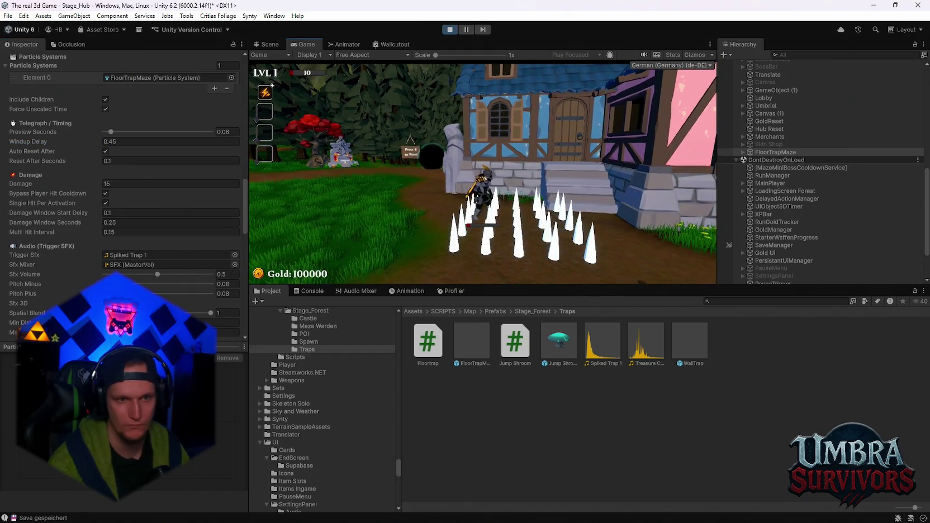
key(Escape)
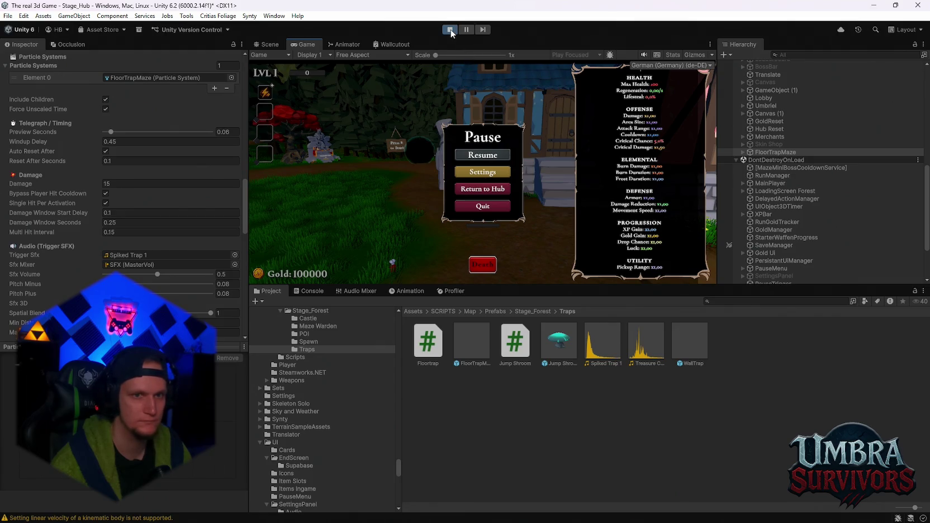
click(474, 153)
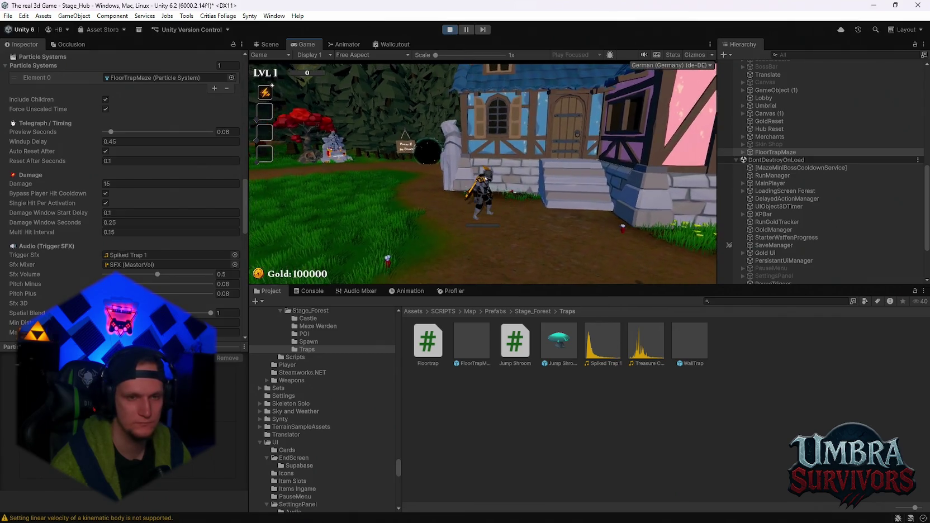
key(w)
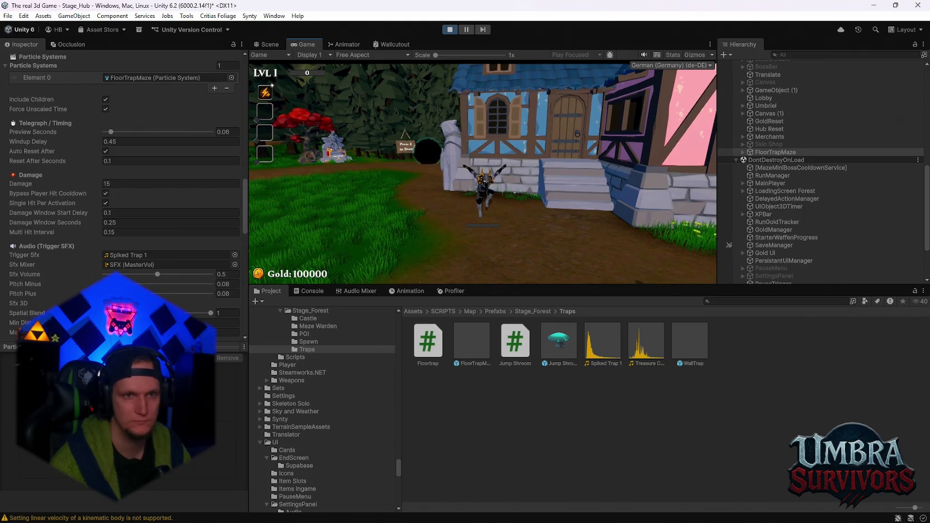
key(Escape)
click(450, 30)
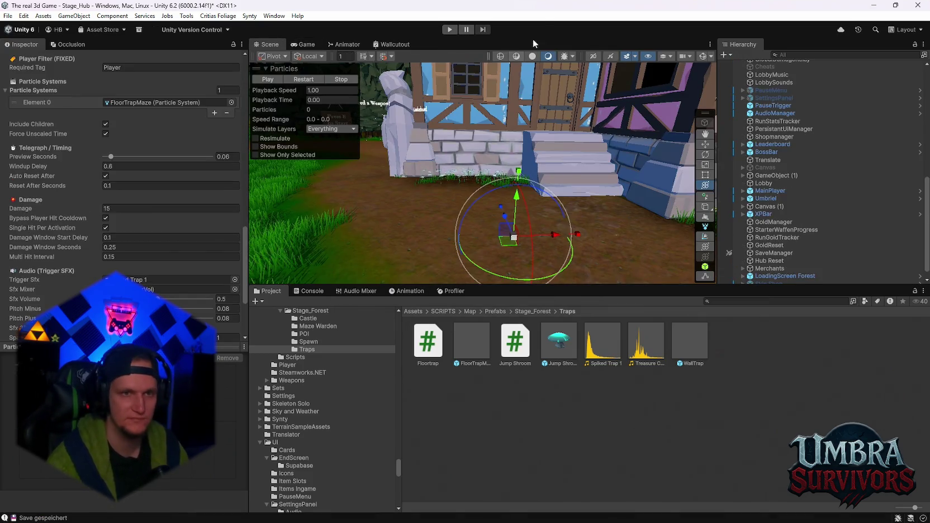
Re-enter play mode in the hub and pause once the game has loaded
click(450, 29)
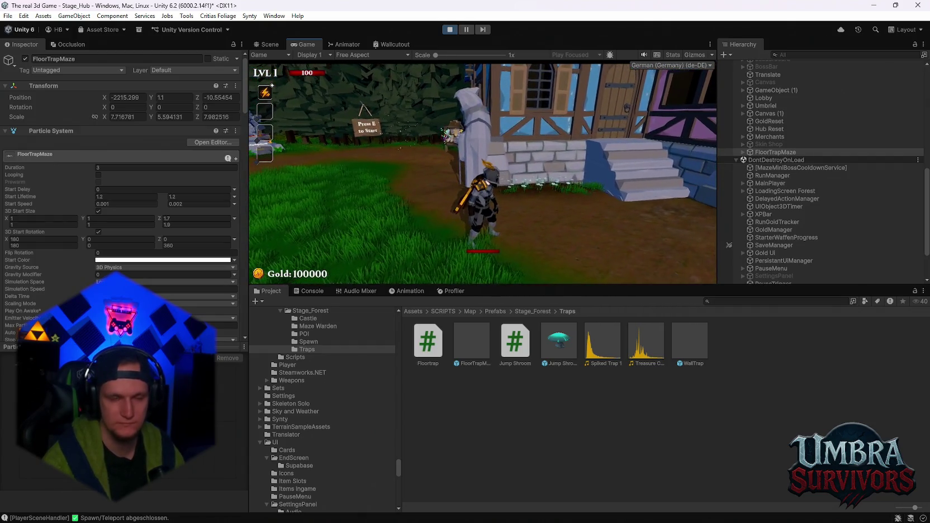
key(Escape)
Select FloorTrapMaze and test a Damage Window Start Delay of 2 in play
click(763, 151)
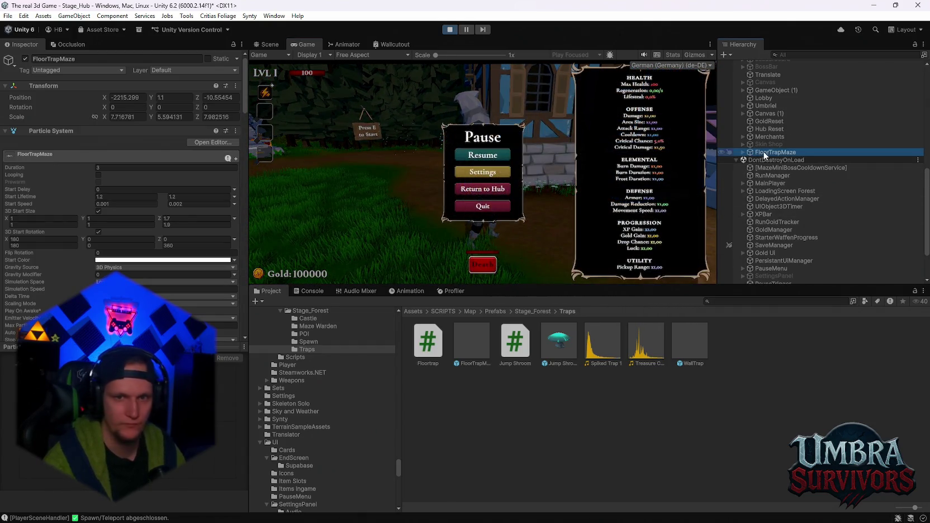
scroll(150, 224, down, 2)
scroll(148, 235, down, 10)
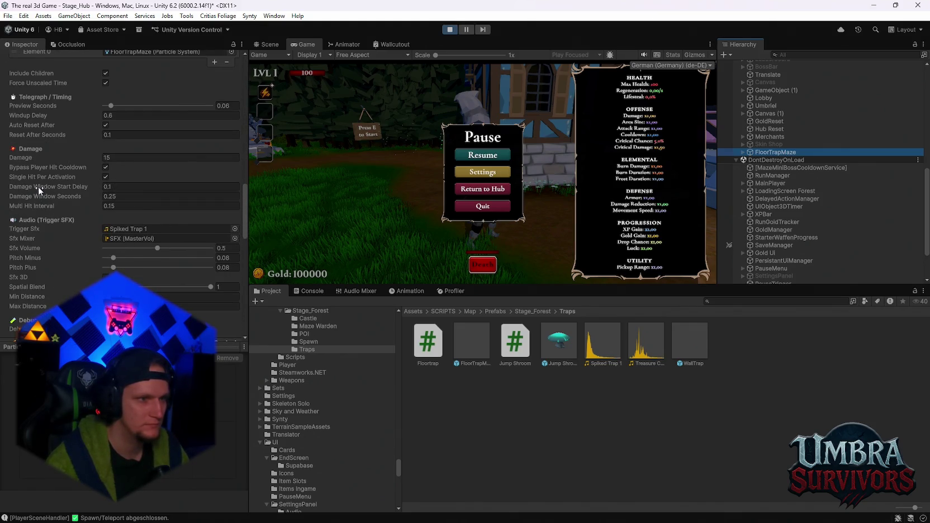
click(129, 187)
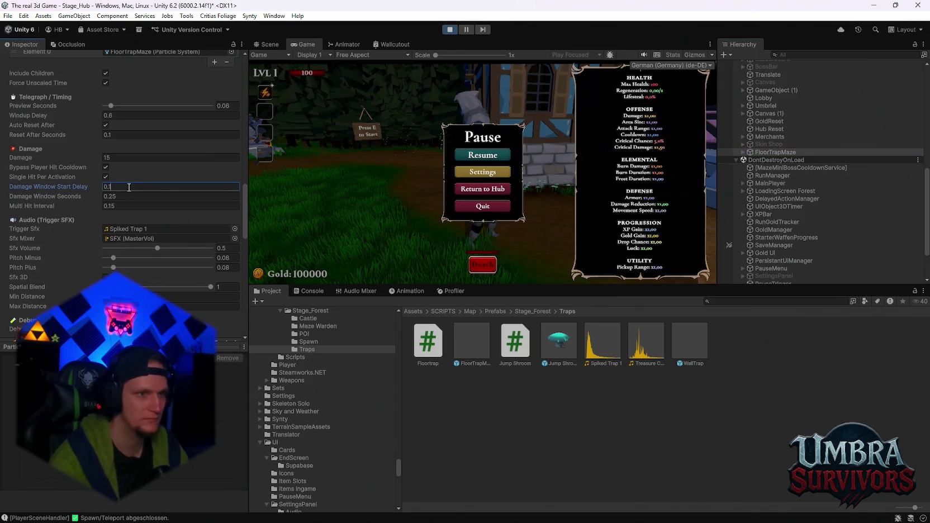
key(BackSpace)
text(2)
click(478, 153)
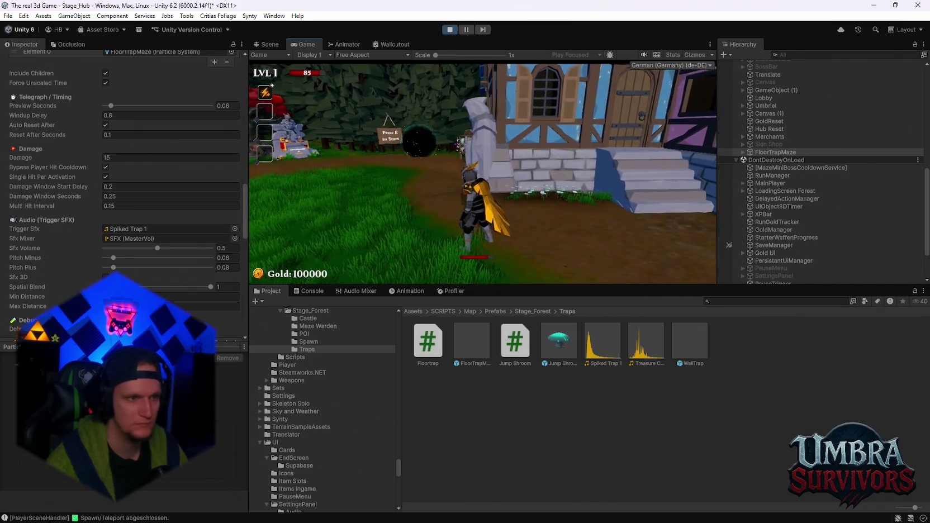
Change Damage Window Start Delay to 0 and Damage Window Seconds to 1, resuming after each
key(Escape)
click(157, 186)
text(0)
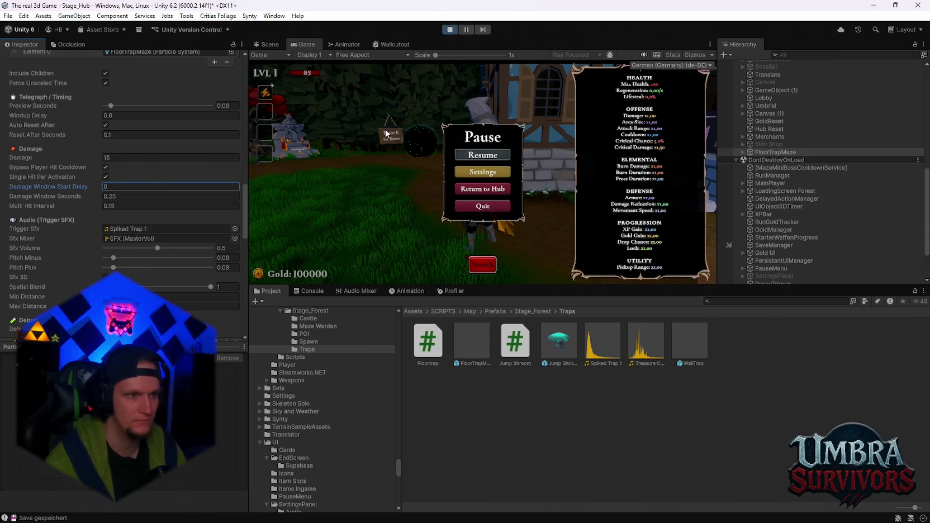
click(502, 156)
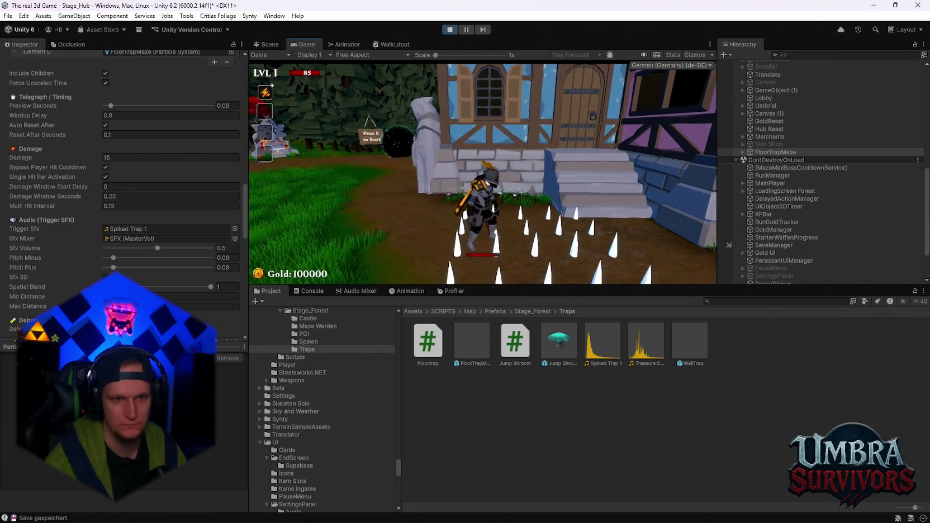
key(Escape)
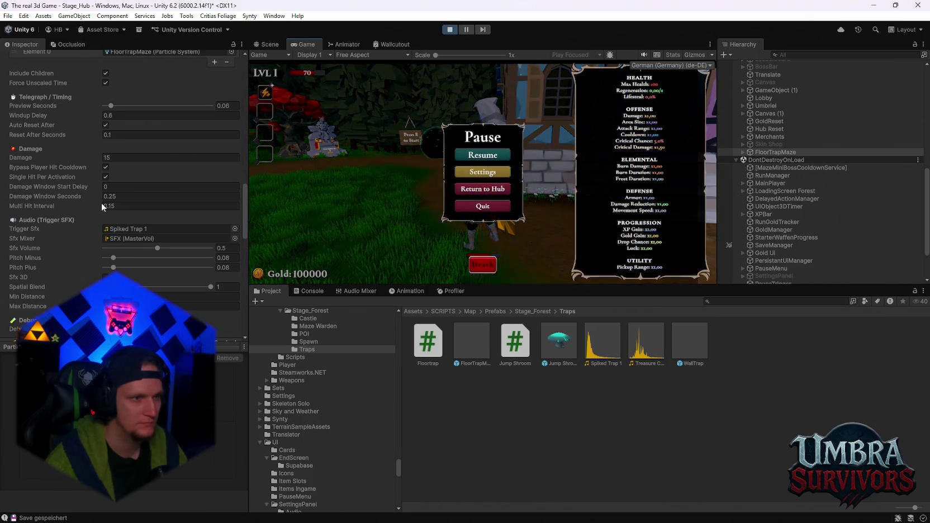
click(128, 196)
text(1)
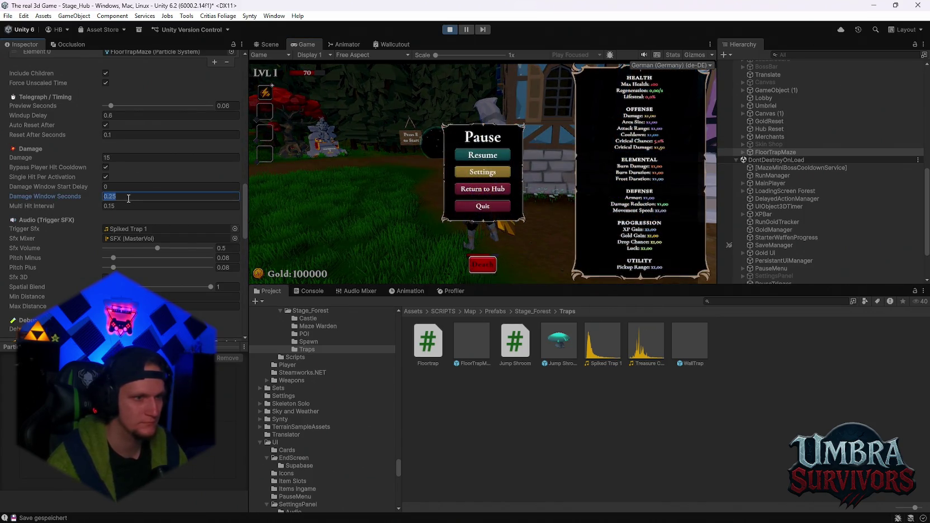
click(388, 193)
Walk the player onto the floor spikes and off twice to take hits, then pause
key(Escape)
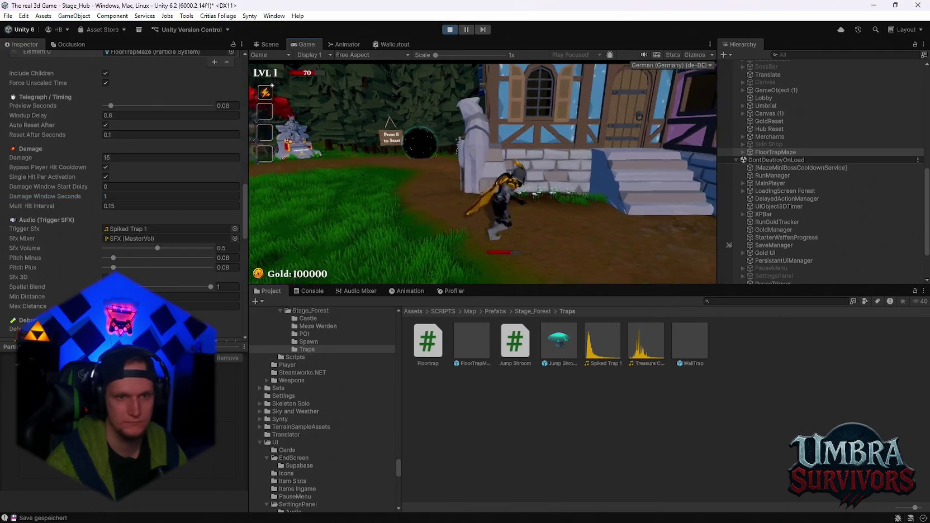
key(a)
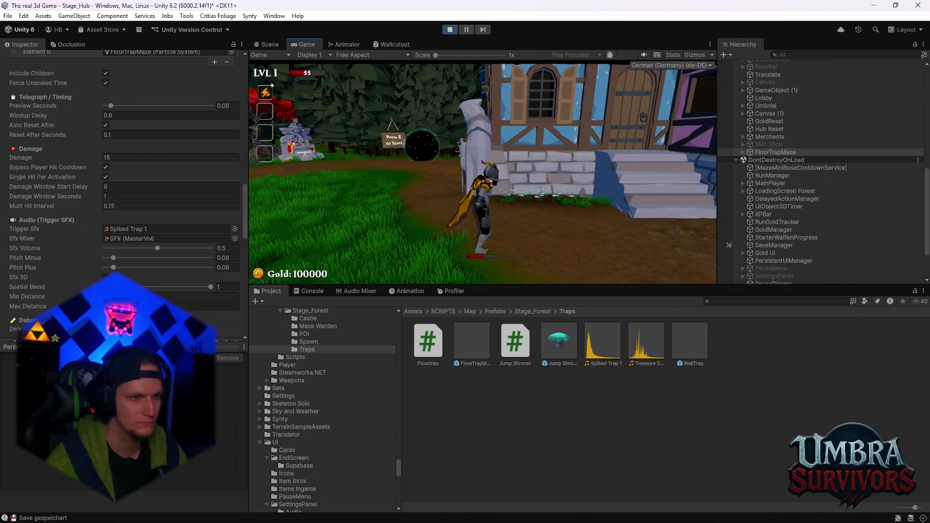
key(d)
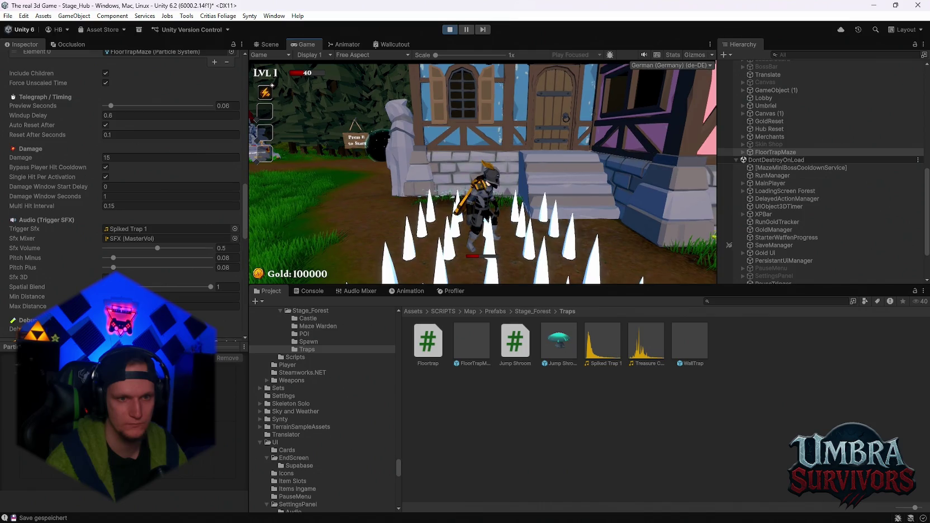
key(a)
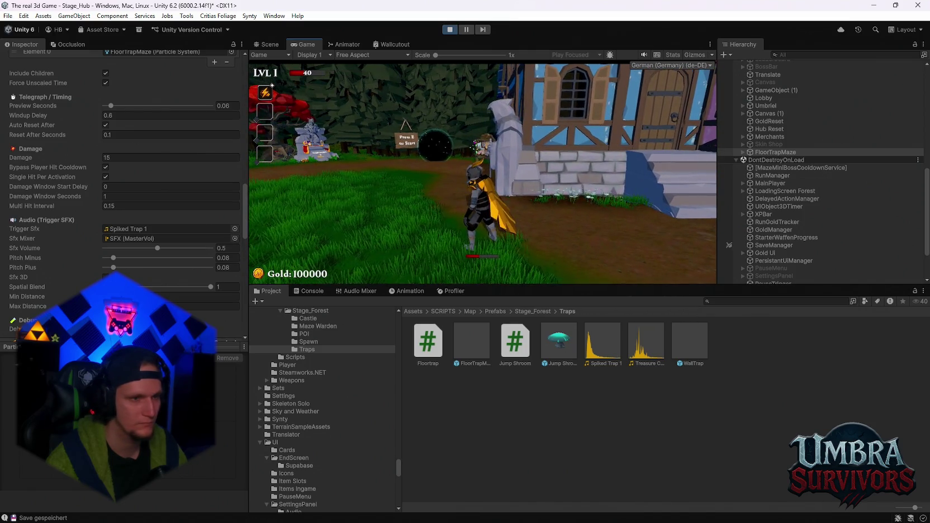
key(d)
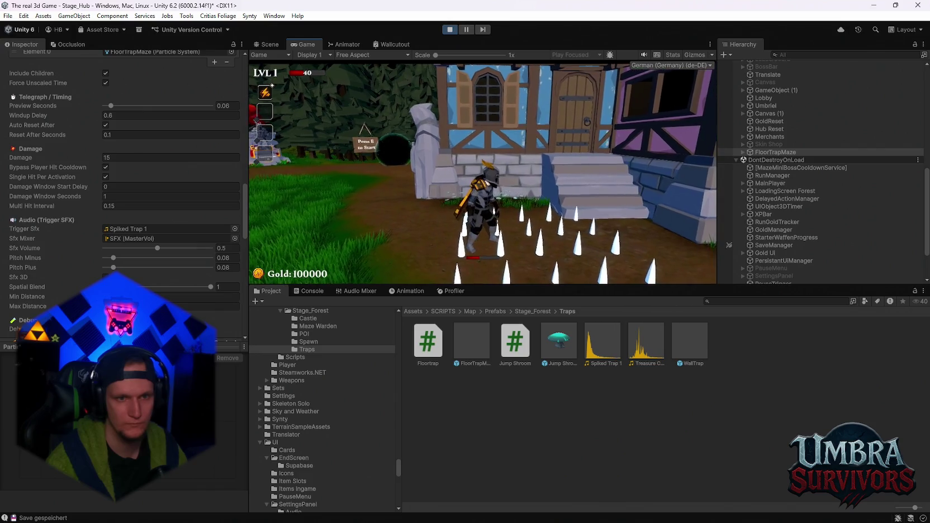
key(a)
key(Escape)
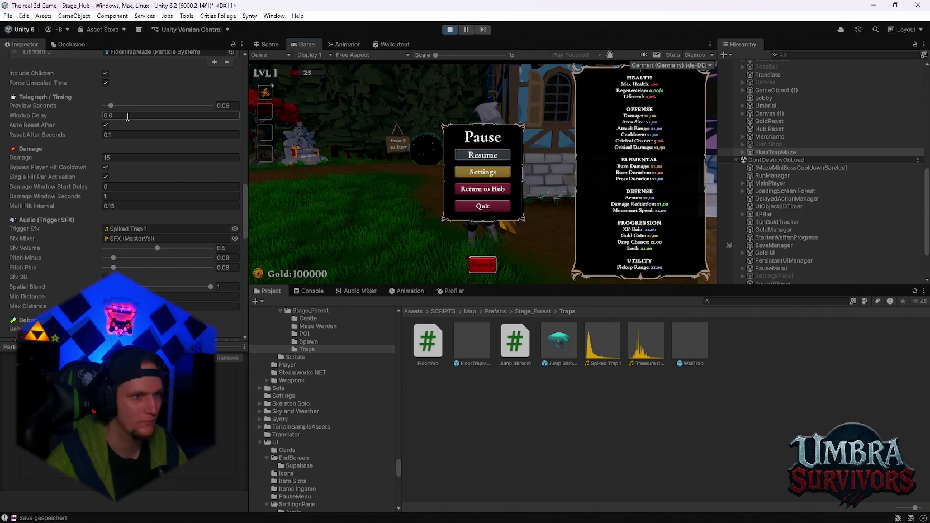
Try Preview Seconds values of 0.04 and 0.03, resuming to retest the trap each time
click(235, 106)
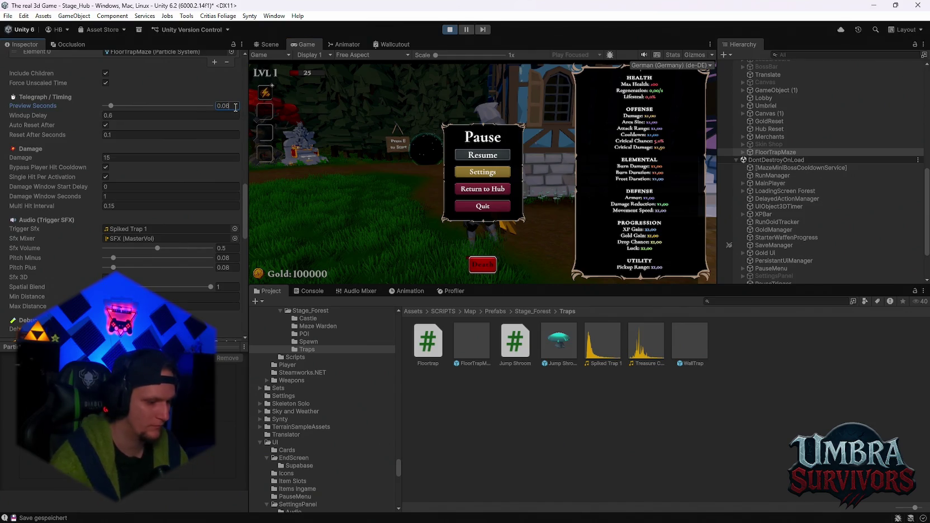
text(4)
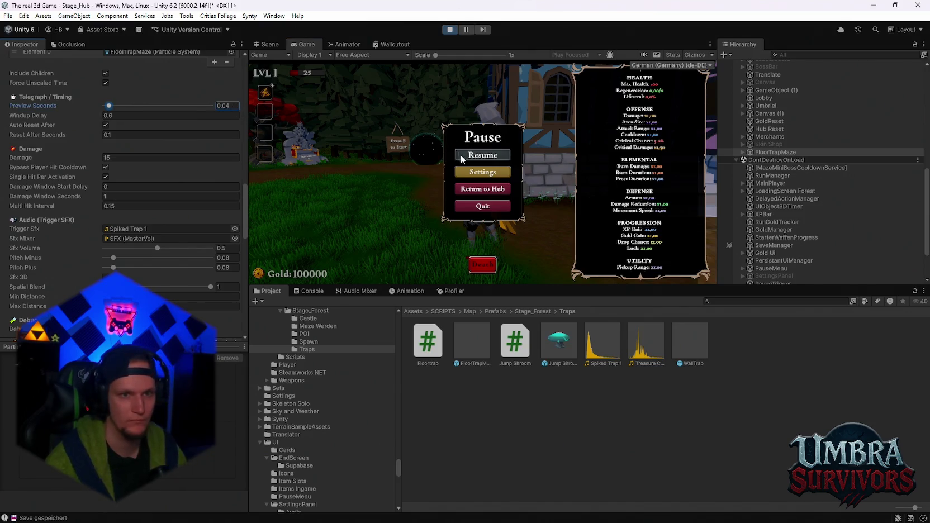
key(Return)
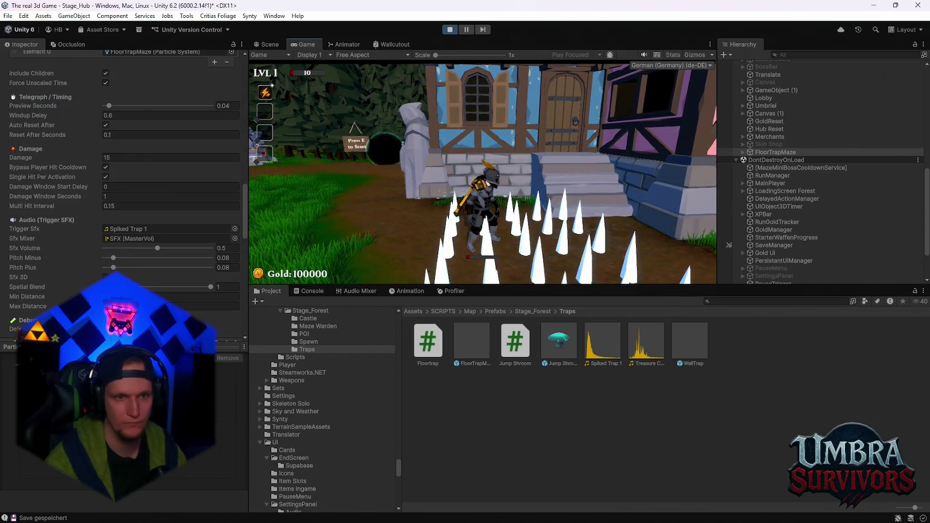
key(Escape)
click(235, 106)
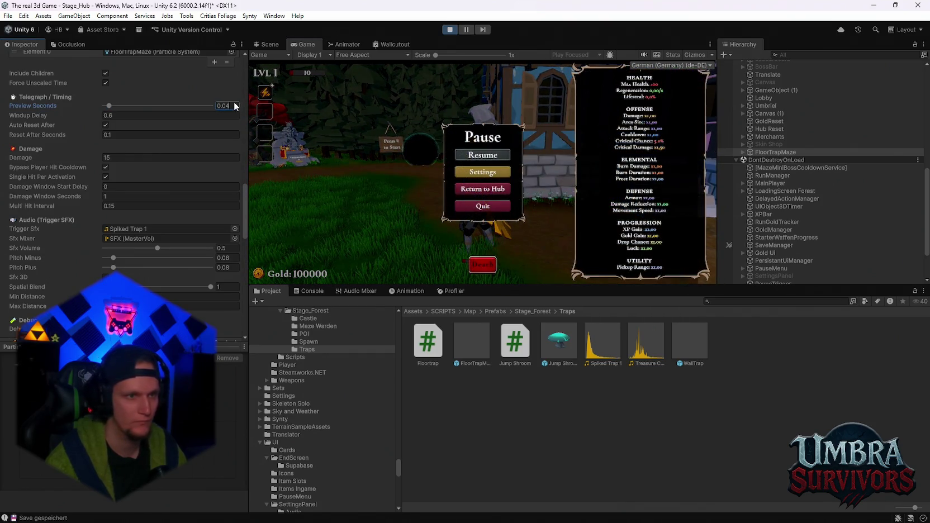
text(0.03)
click(485, 161)
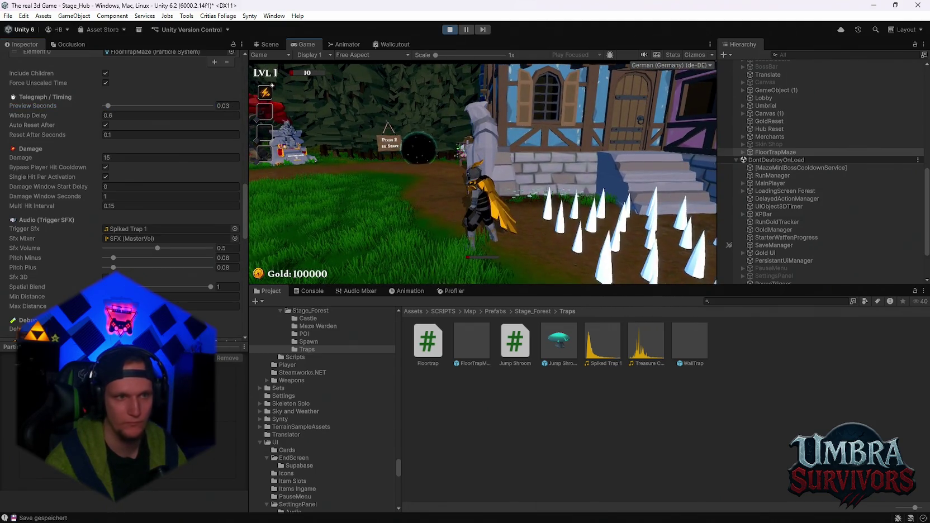
Test Preview Seconds 0.064 with Windup Delay 0.4, screenshot the trap settings, then stop play
click(234, 106)
text(0.0)
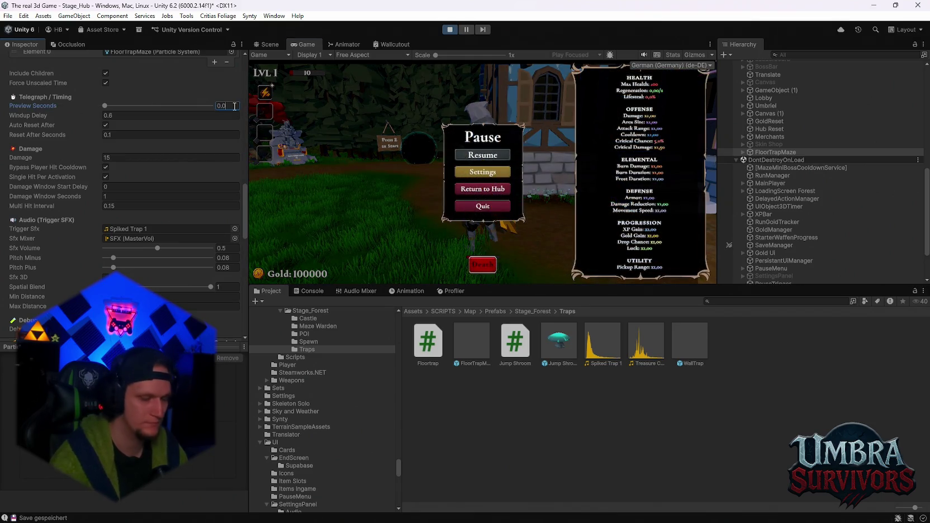
text(64)
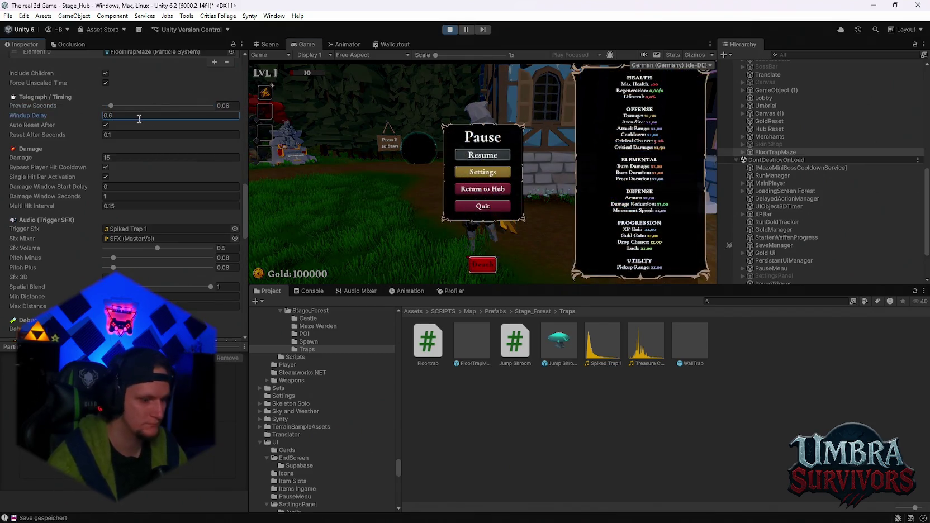
click(487, 157)
click(486, 157)
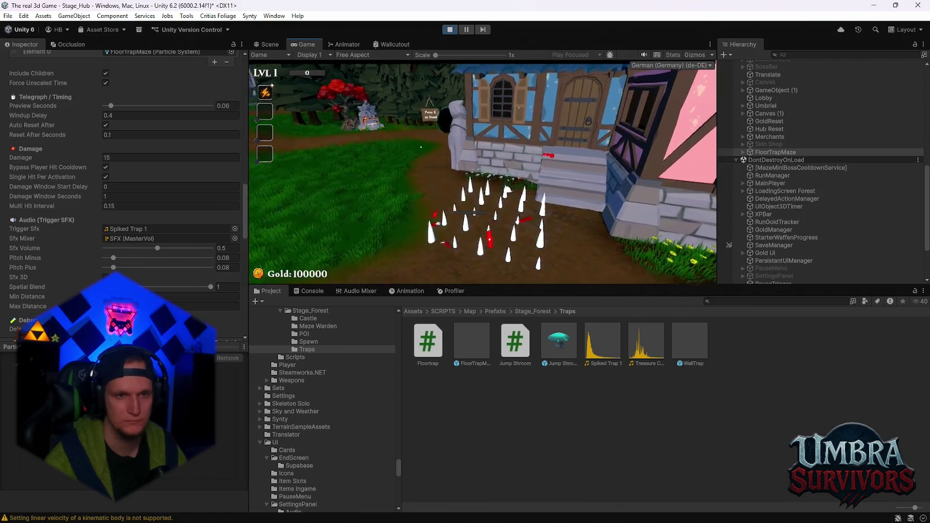
key(Escape)
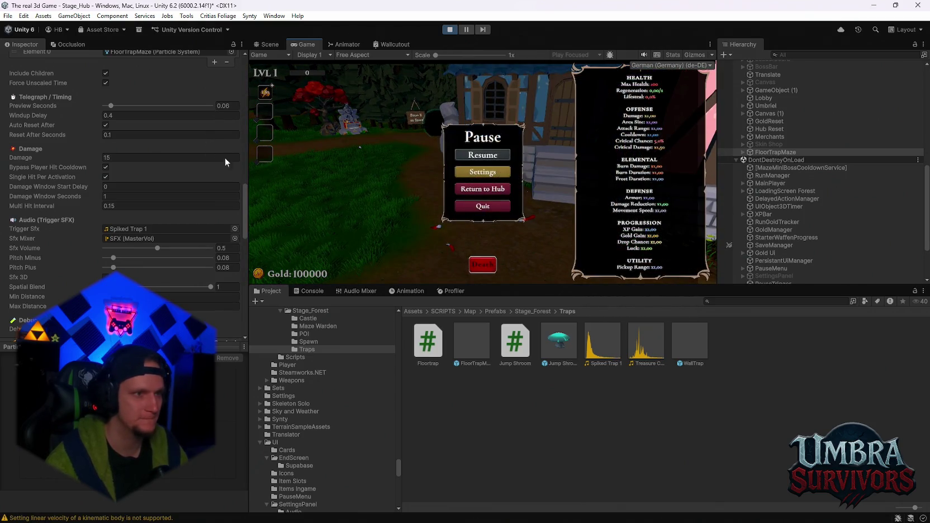
key(super+shift+s)
drag(1, 52, 260, 375)
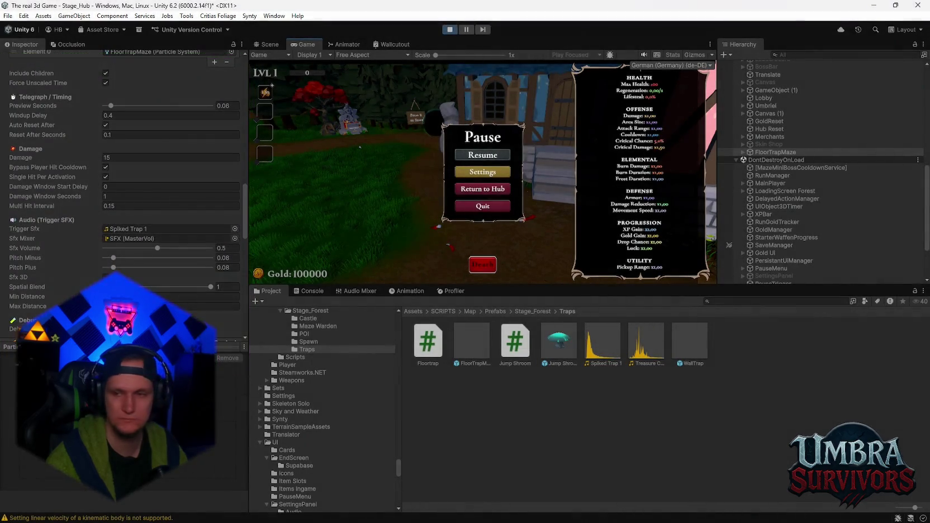
click(449, 31)
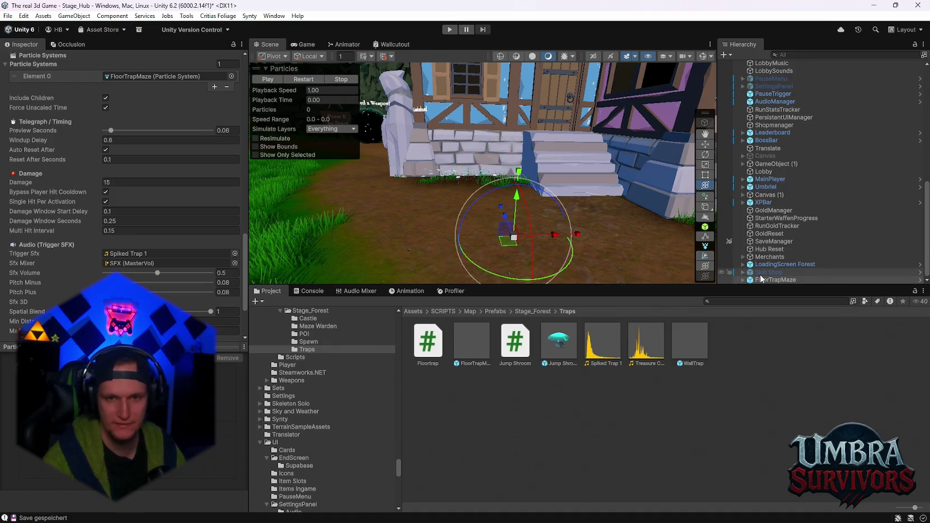
On FloorTrapMaze's Floor Spike Trap Particles component, enter Windup Delay 0.4, Damage Window Seconds 1, Sfx Volume 0.6
middle_click(536, 224)
drag(535, 224, 511, 209)
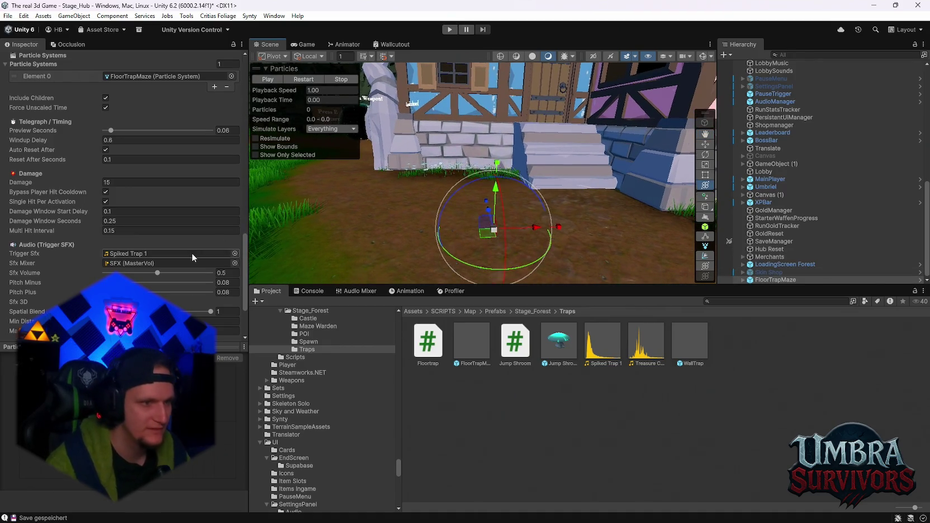
scroll(189, 251, up, 5)
scroll(189, 250, down, 6)
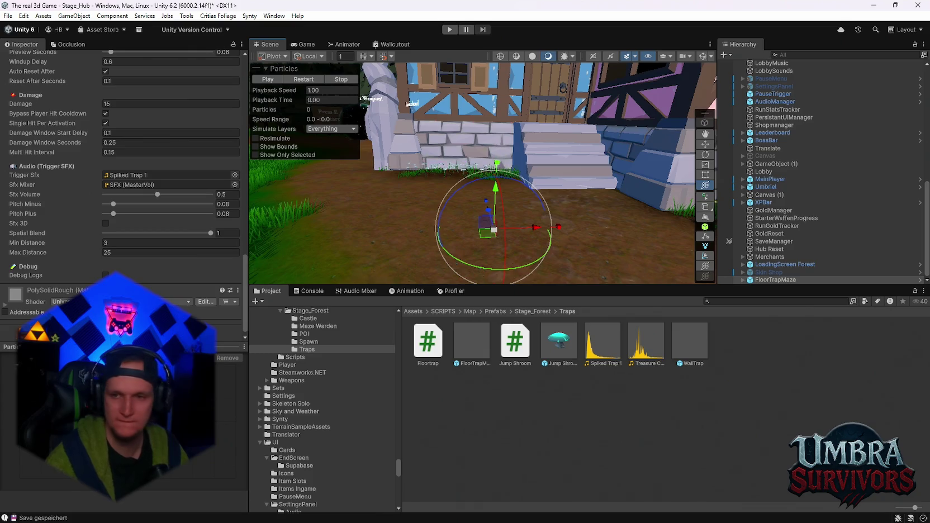
scroll(168, 283, up, 5)
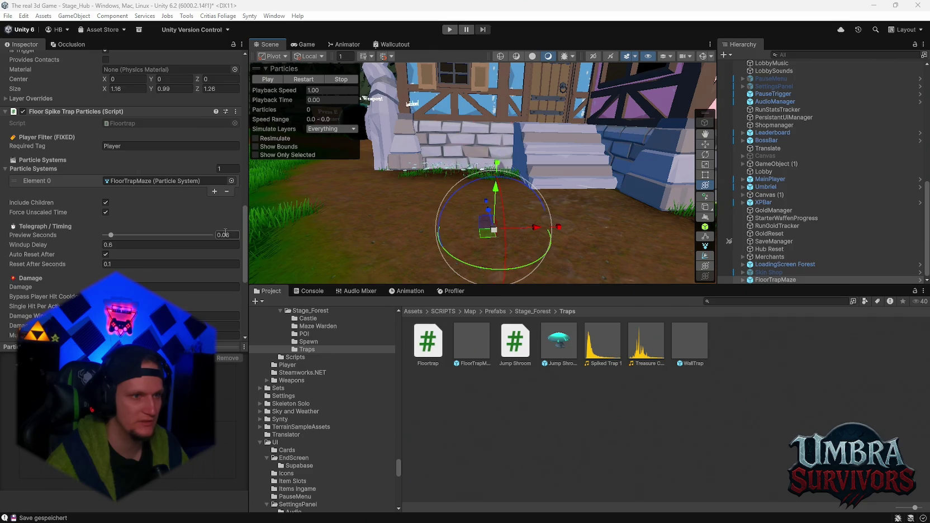
scroll(209, 229, down, 3)
click(150, 192)
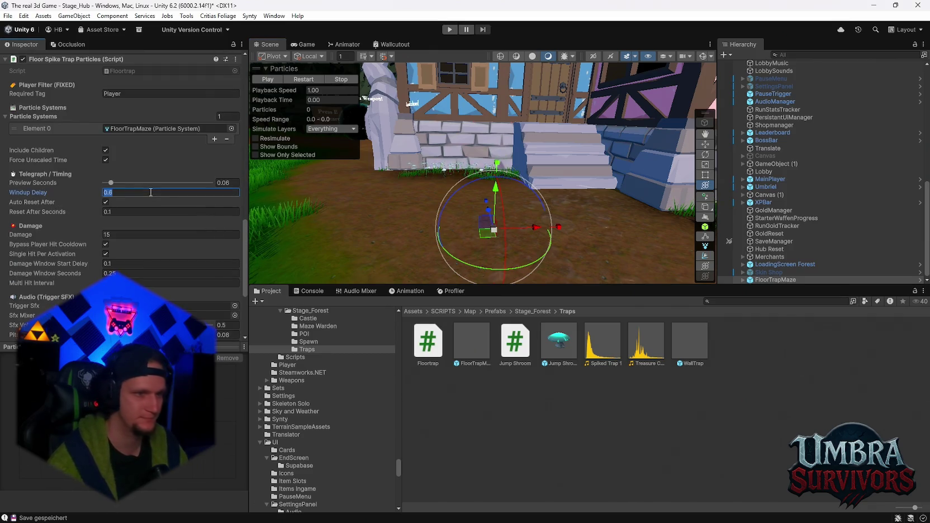
text(0.4)
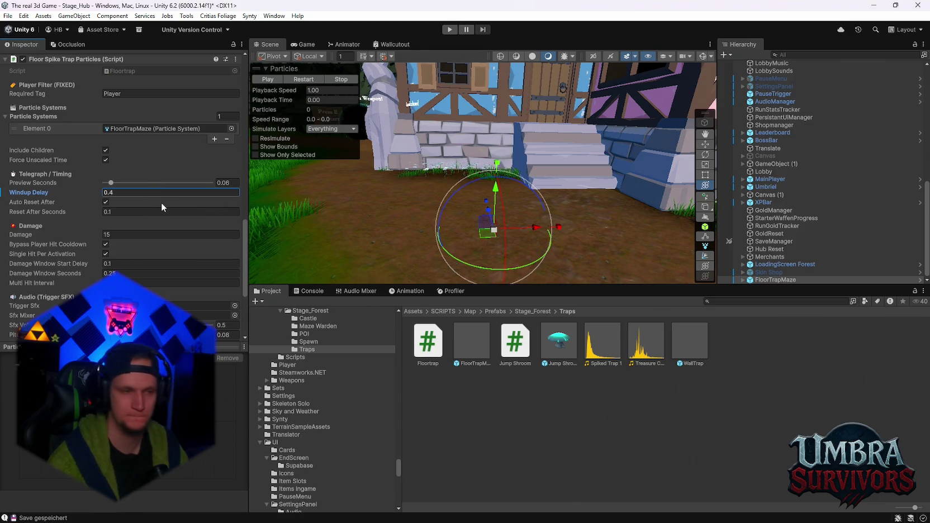
click(153, 272)
text(1)
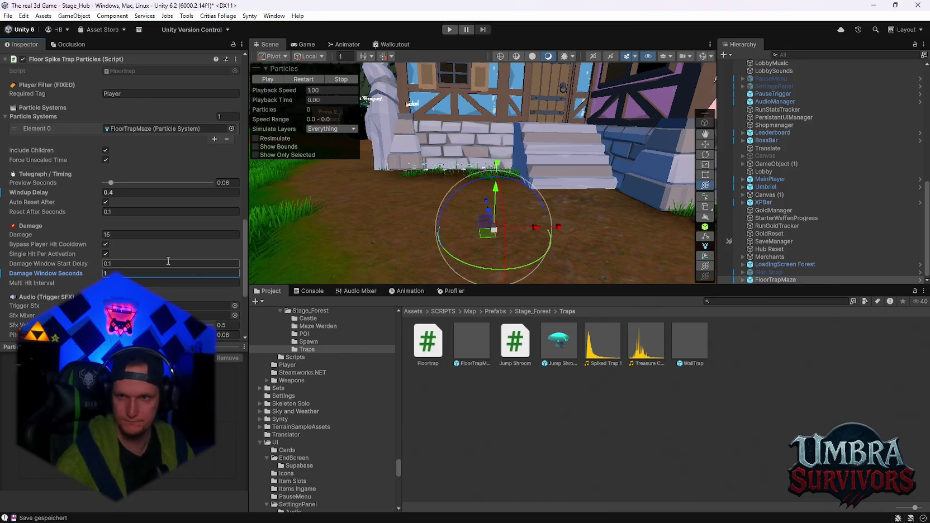
click(231, 324)
text(0.6)
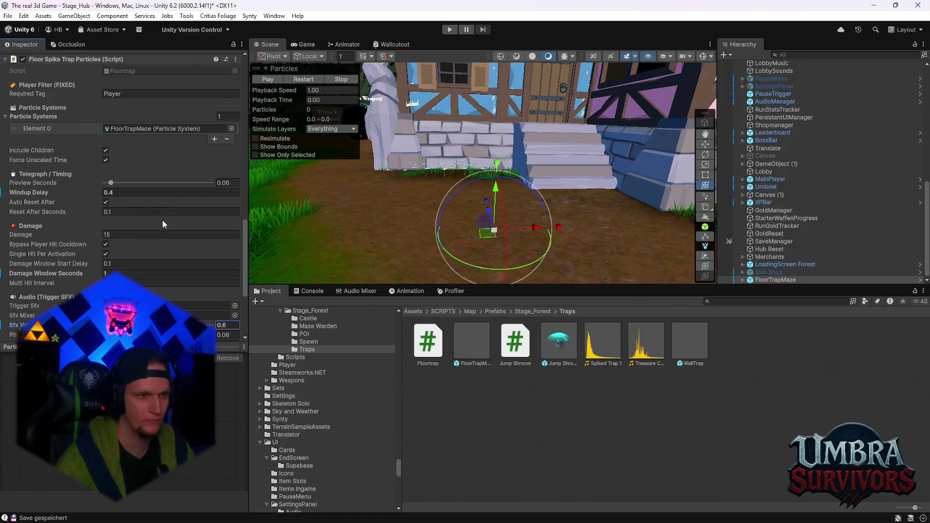
scroll(158, 257, down, 5)
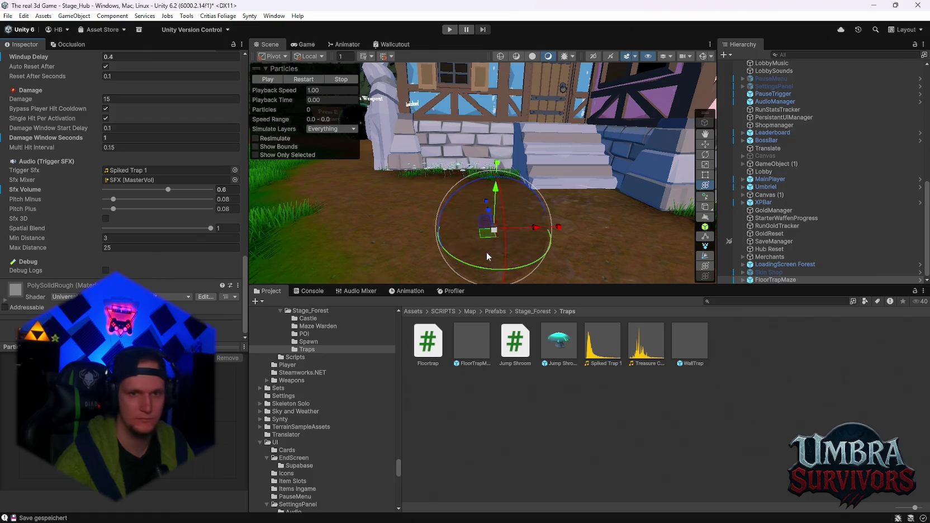
scroll(134, 148, up, 10)
scroll(122, 158, up, 10)
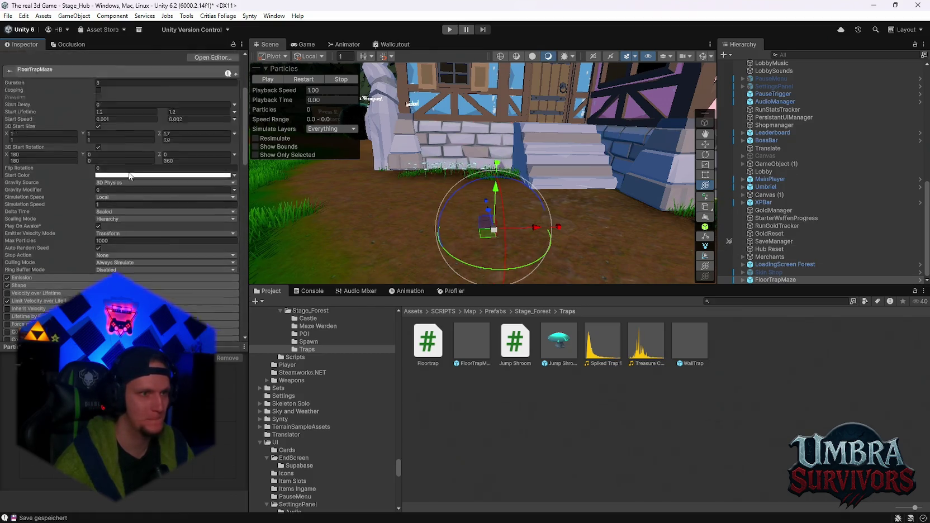
Set Max Particles to 4 on all four SpikeRow children and preview the particle effect
click(75, 96)
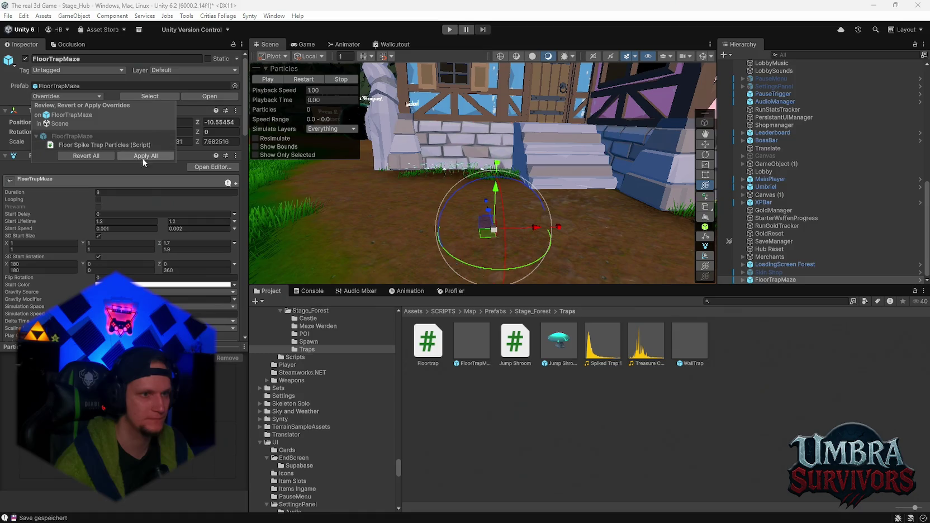
click(241, 170)
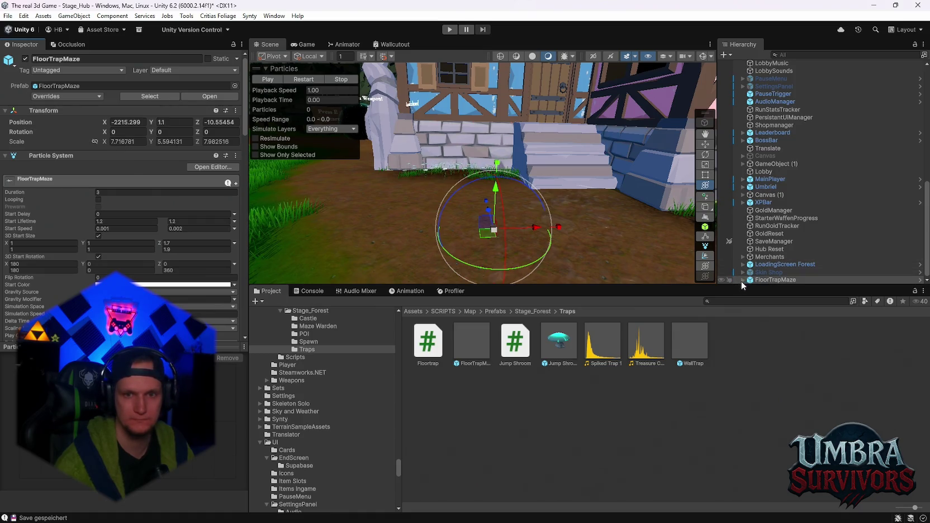
click(742, 280)
click(771, 257)
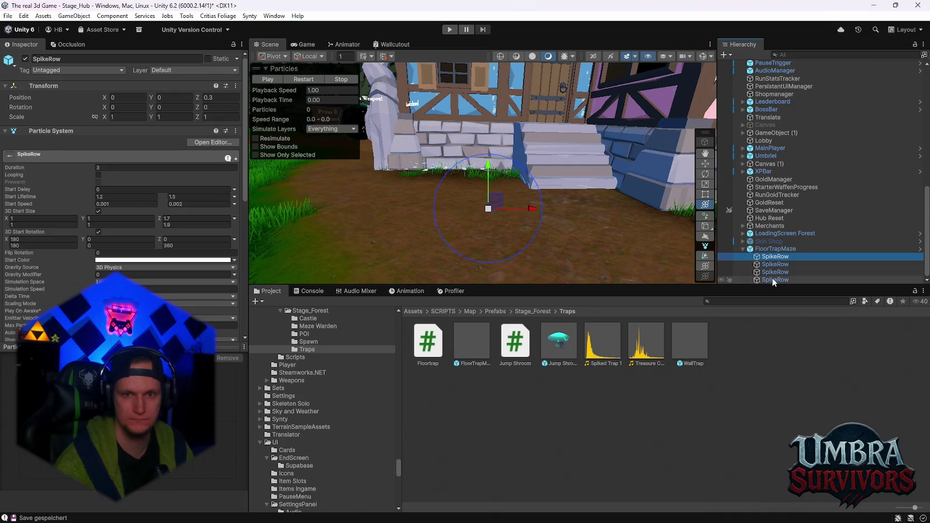
shift+click(772, 279)
scroll(185, 215, down, 3)
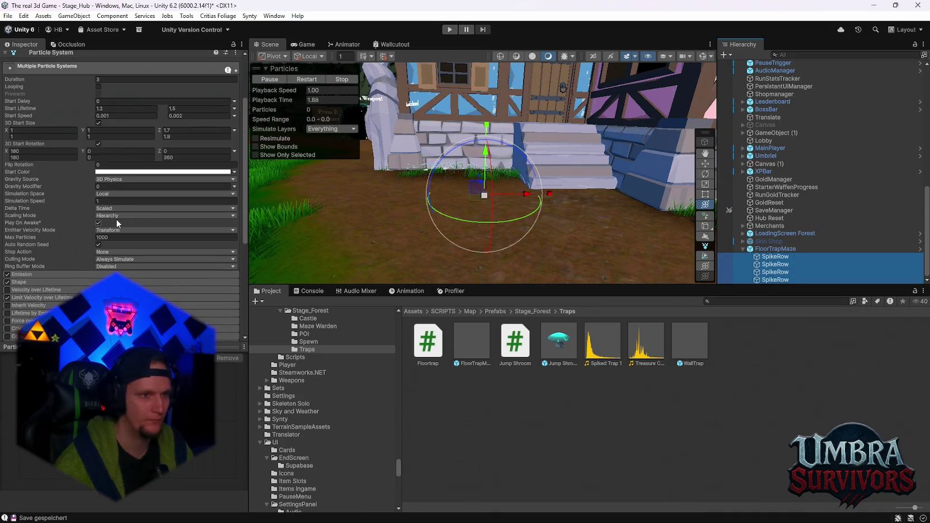
click(120, 237)
text(4)
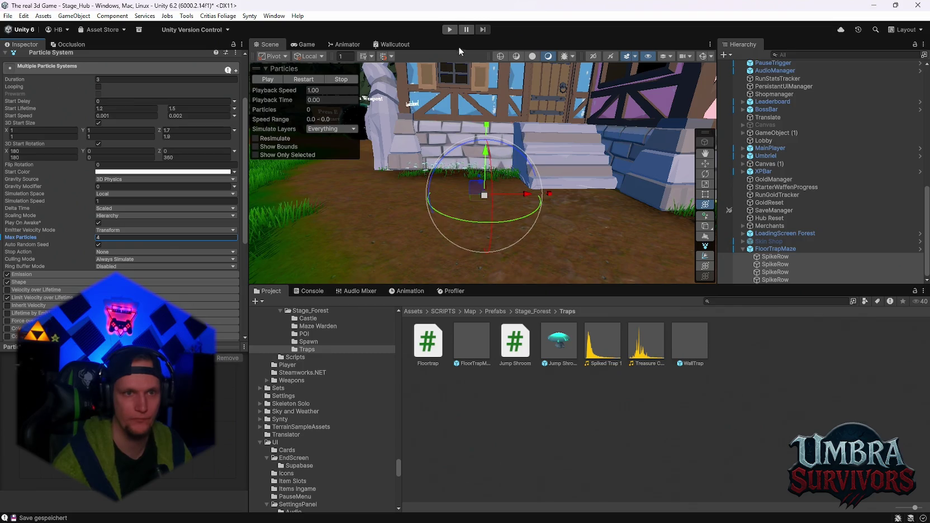
click(307, 80)
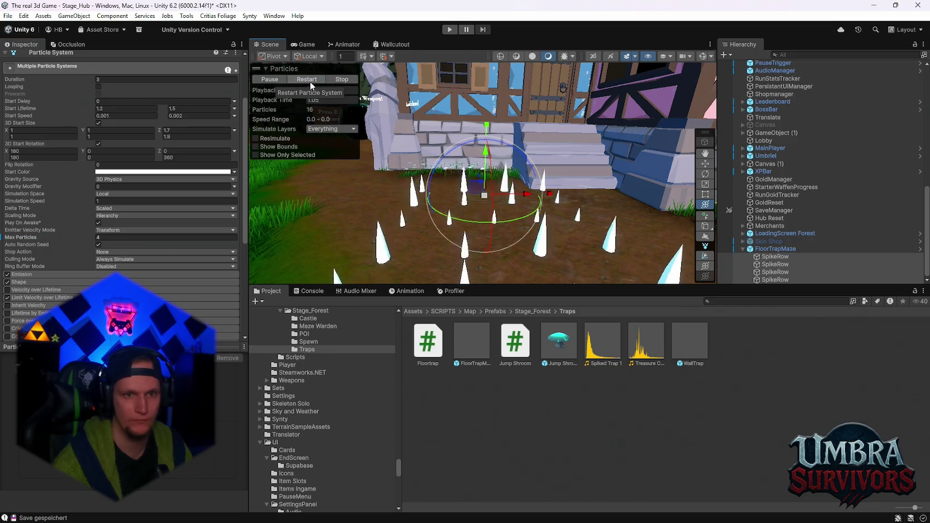
Give FloorTrapMaze itself Max Particles 4, apply all overrides to its prefab, and delete it from the scene
click(775, 249)
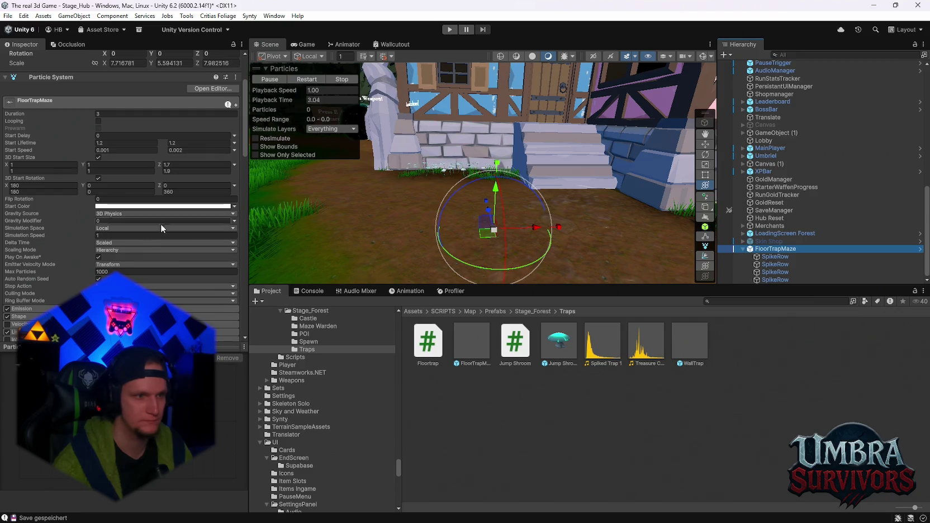
click(119, 271)
text(4)
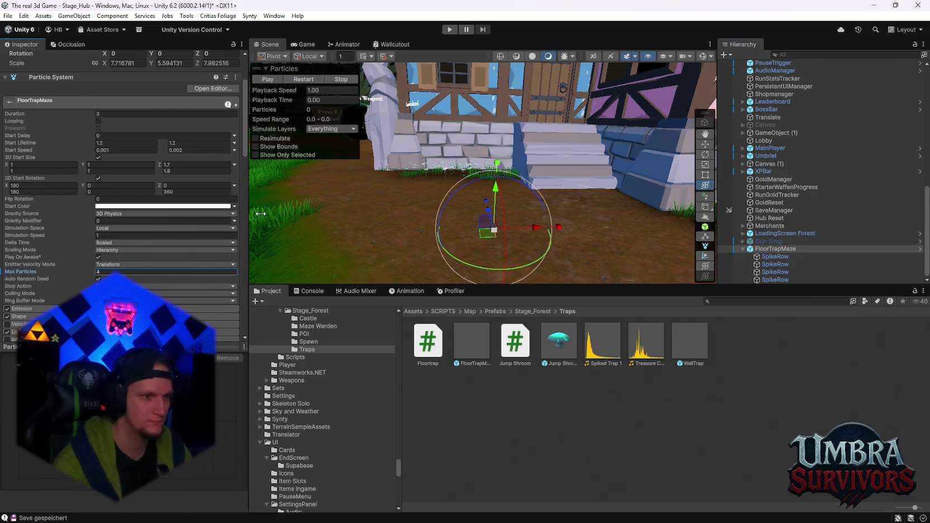
click(303, 80)
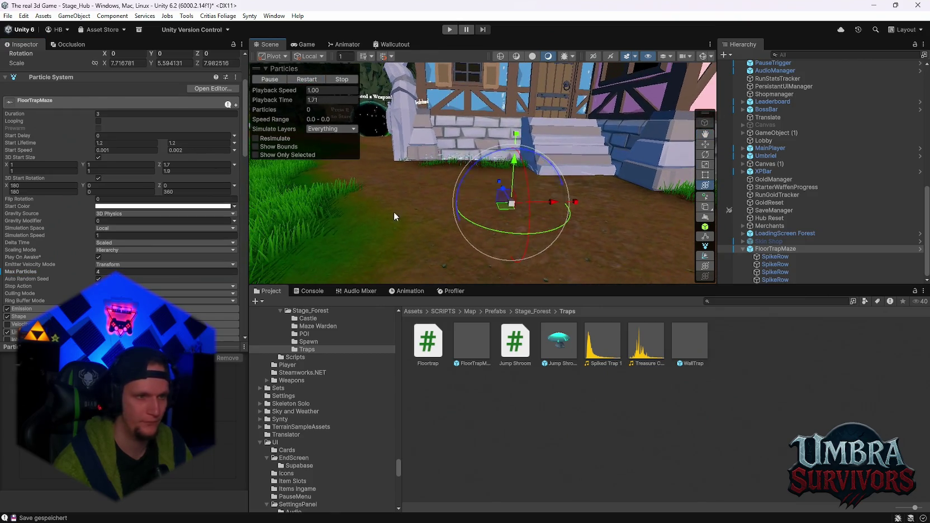
scroll(108, 165, up, 3)
click(63, 96)
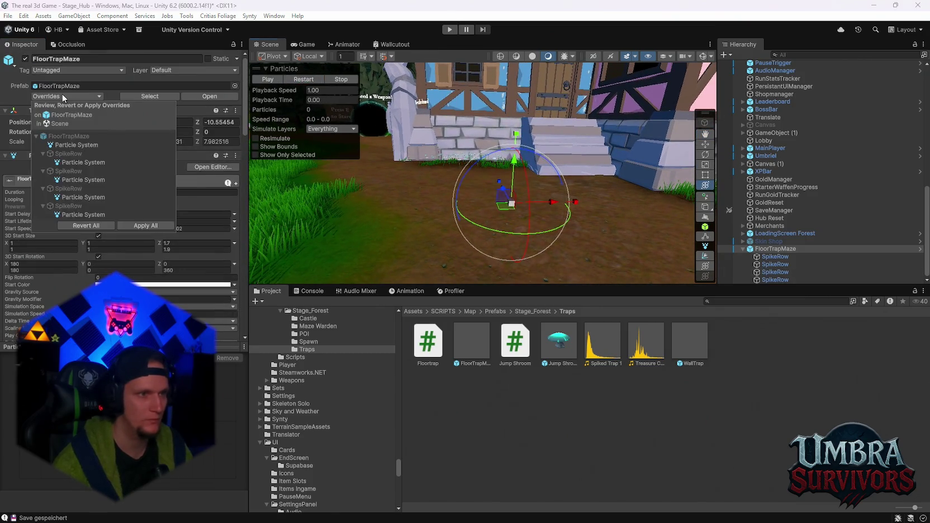
click(144, 226)
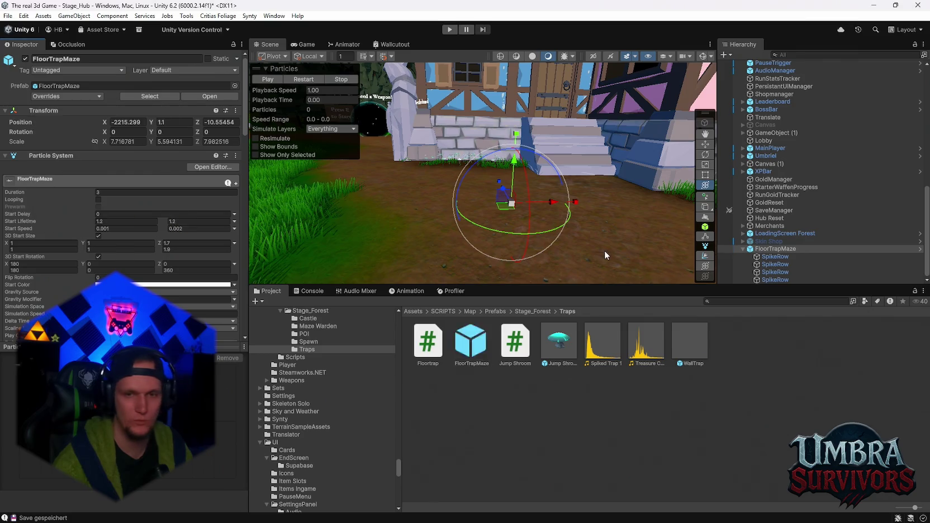
click(765, 251)
key(Delete)
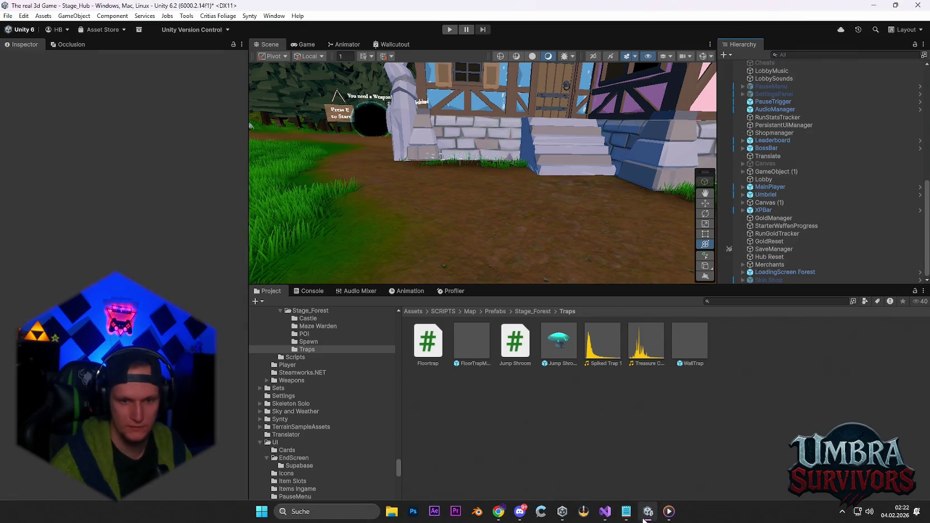
Open Problem MONTAG.txt and delete the two finished TODO lines
click(628, 512)
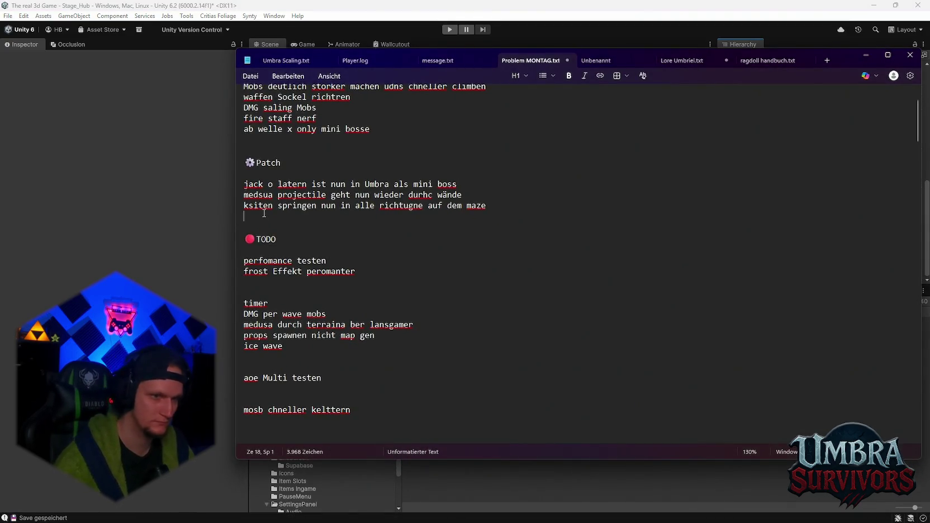
text(feedback)
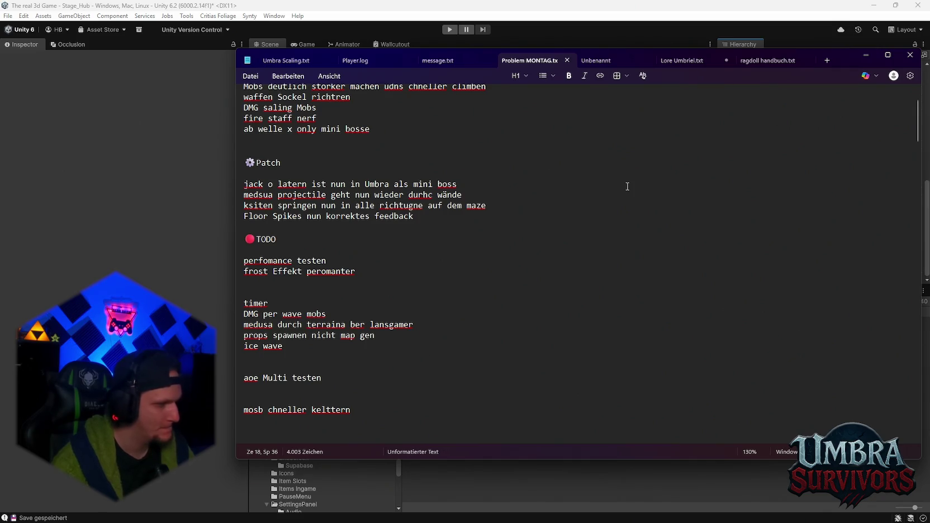
click(865, 56)
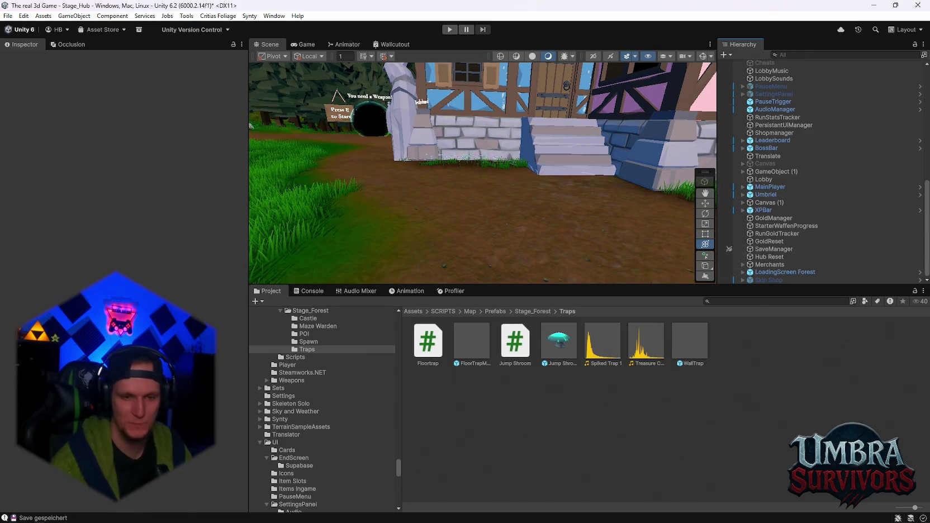
click(639, 511)
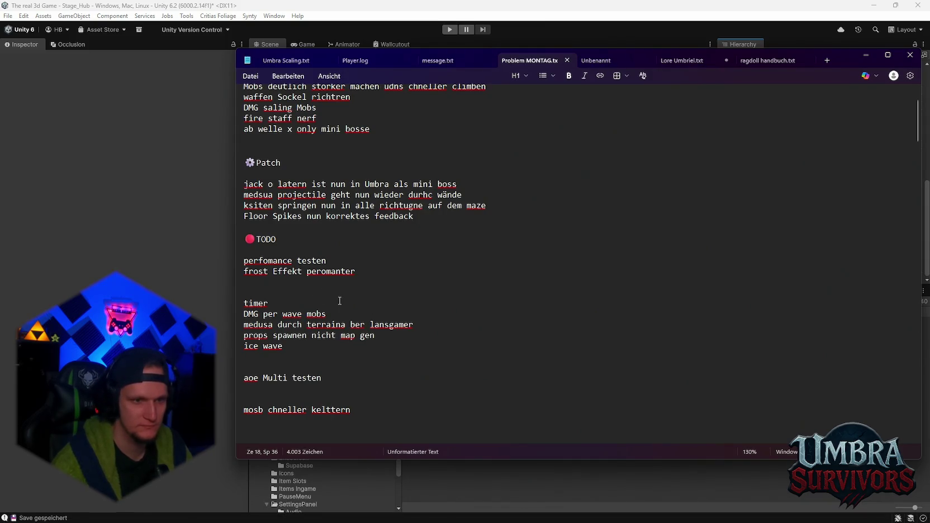
mouse_move(421, 326)
mouse_down()
mouse_move(388, 325)
mouse_move(428, 322)
mouse_up()
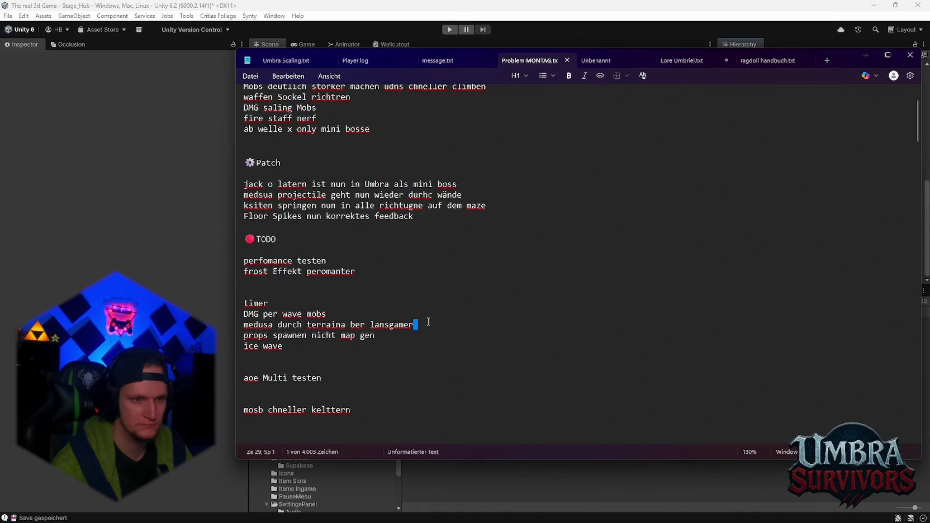
click(394, 281)
drag(367, 272, 239, 265)
key(Delete)
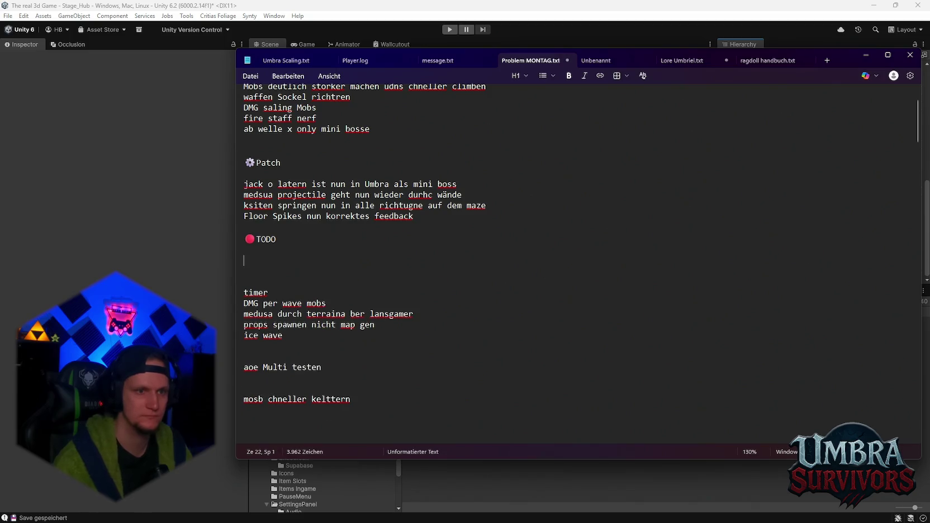
Add a performance-improvements line ('e verbesserungen') under the Floor Spikes note, then start Unity play mode
click(260, 230)
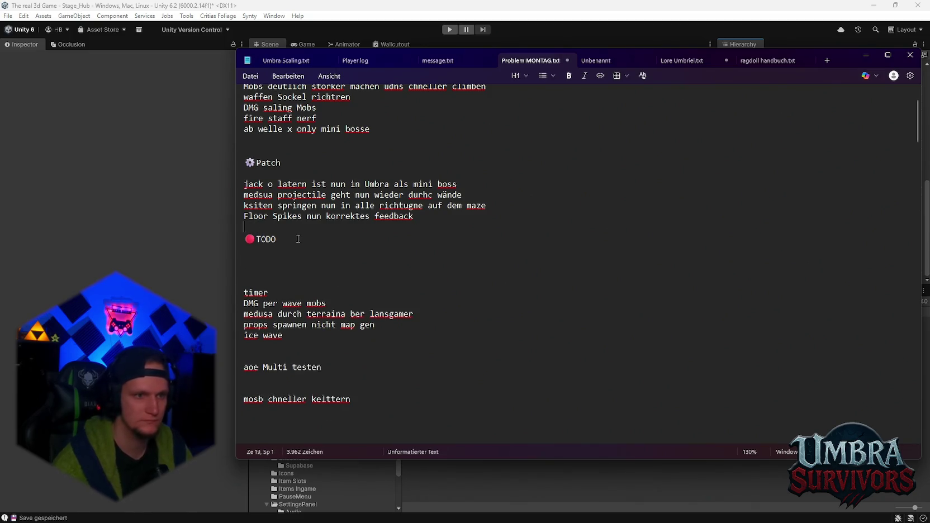
key(Return)
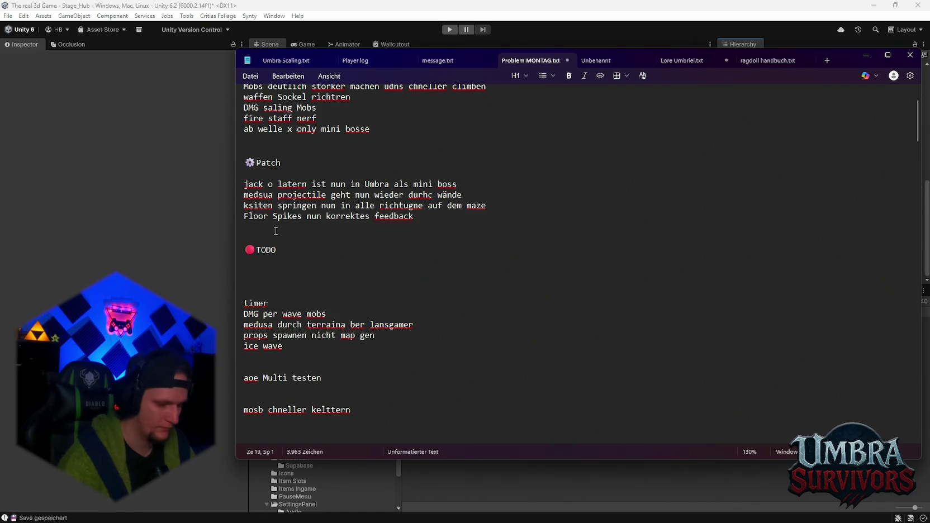
text(perfomance verbesserungen)
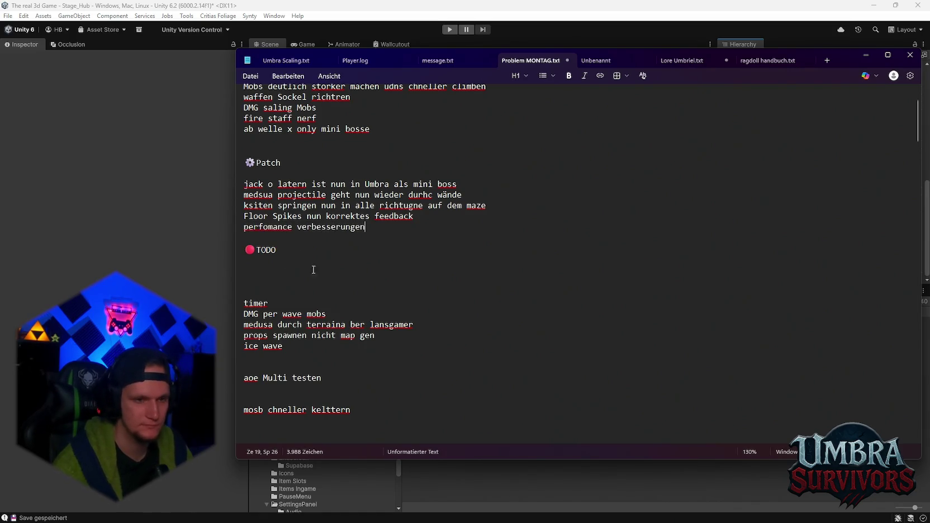
scroll(321, 272, down, 3)
scroll(341, 279, down, 1)
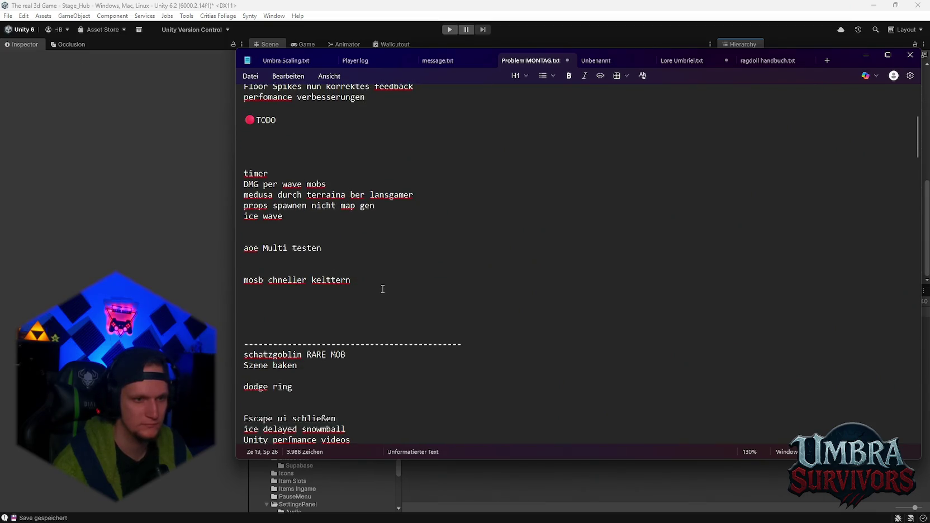
scroll(382, 289, down, 2)
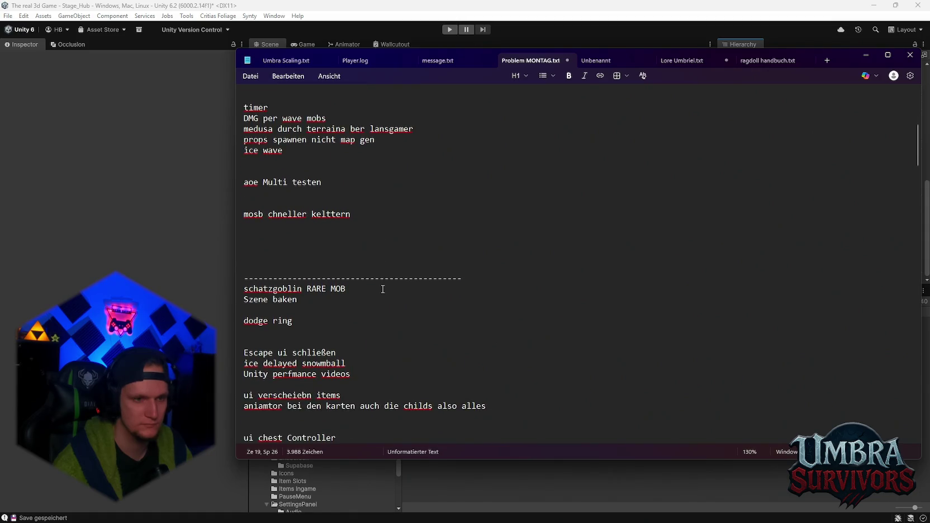
scroll(383, 289, up, 8)
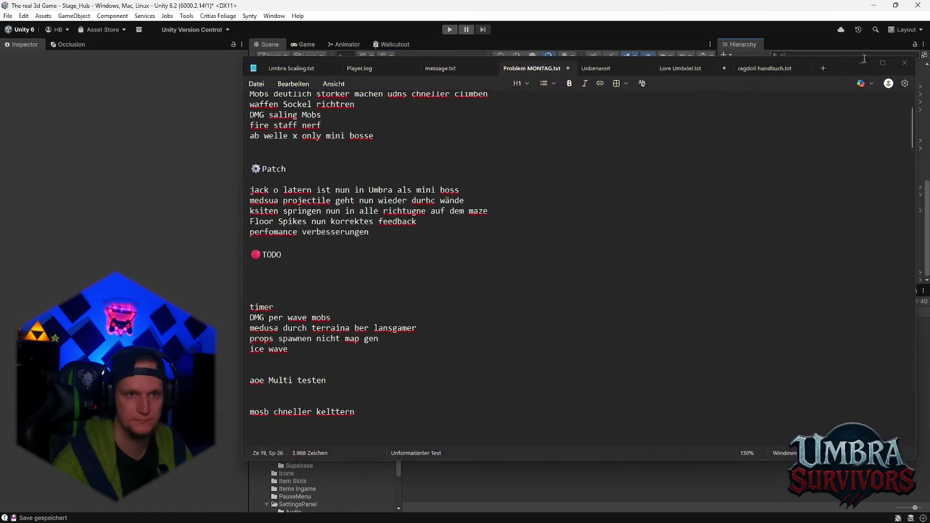
click(468, 40)
click(449, 29)
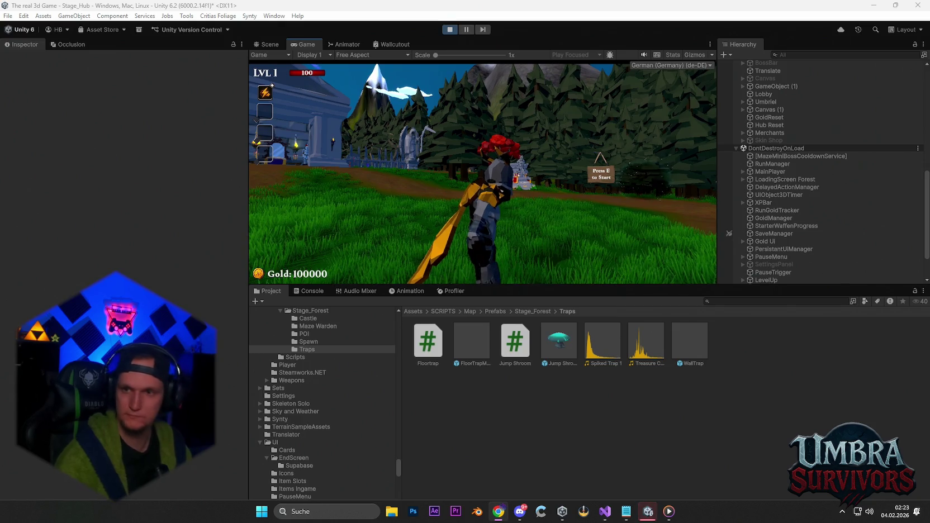
Toggle play mode with Ctrl+P while the hub scene runs for testing
key(ctrl+p)
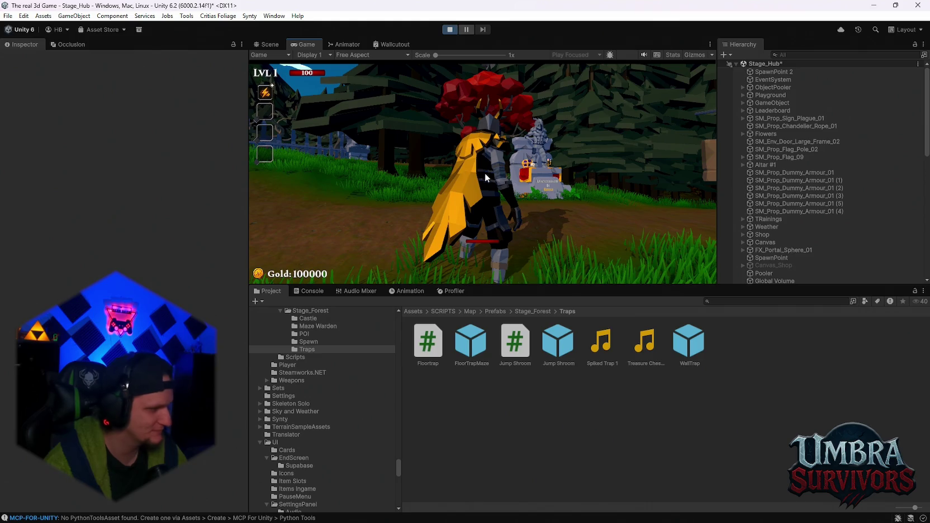
Run the character to the weapon altar and equip the Ice Wand
key(w)
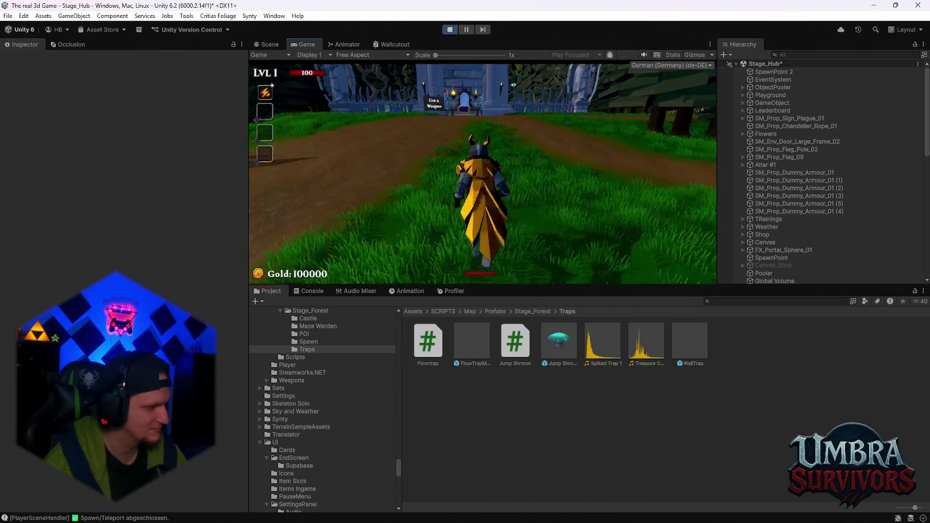
key(w)
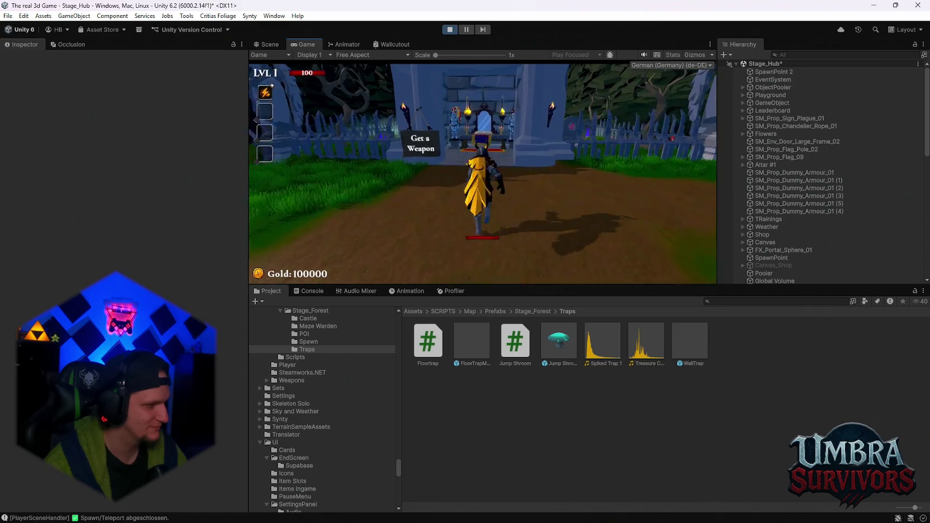
key(w)
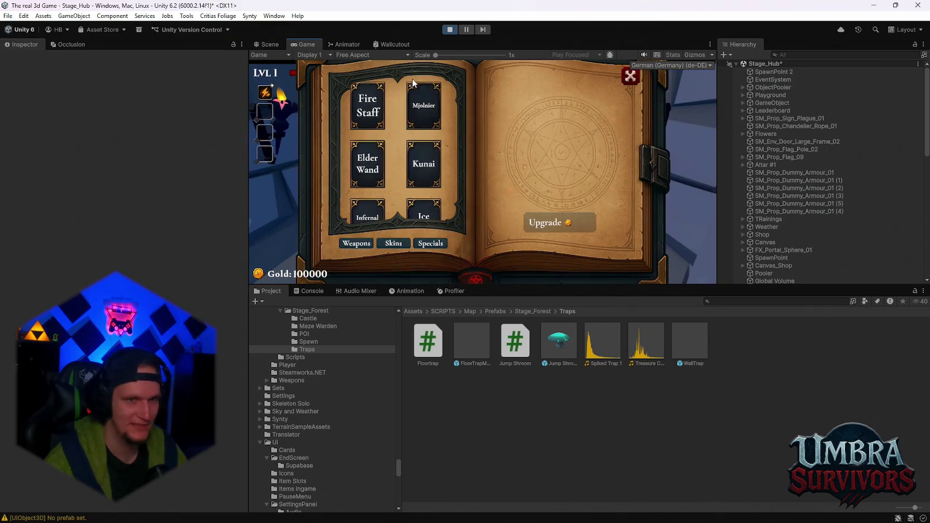
scroll(412, 83, down, 1)
click(423, 203)
key(Escape)
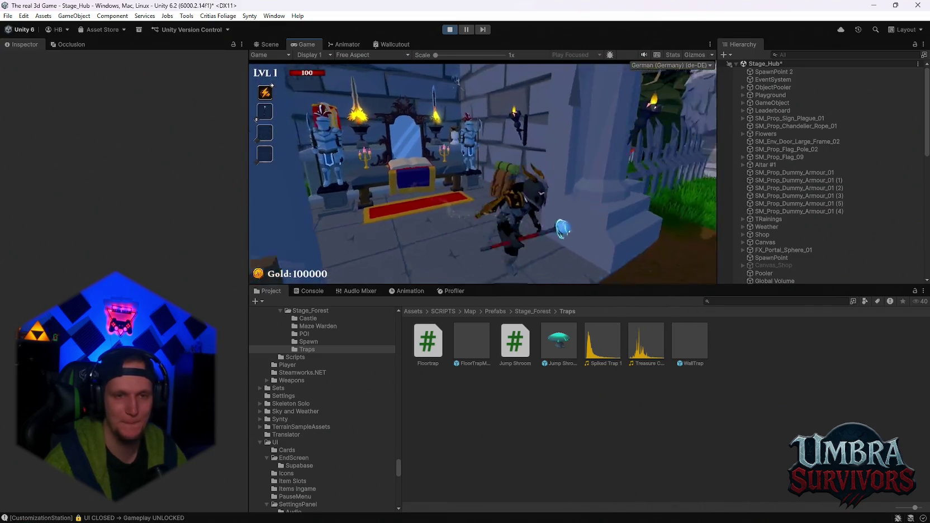
Trigger ice spikes among the training dummies, moving in and out of the ring, then stop play mode
key(w)
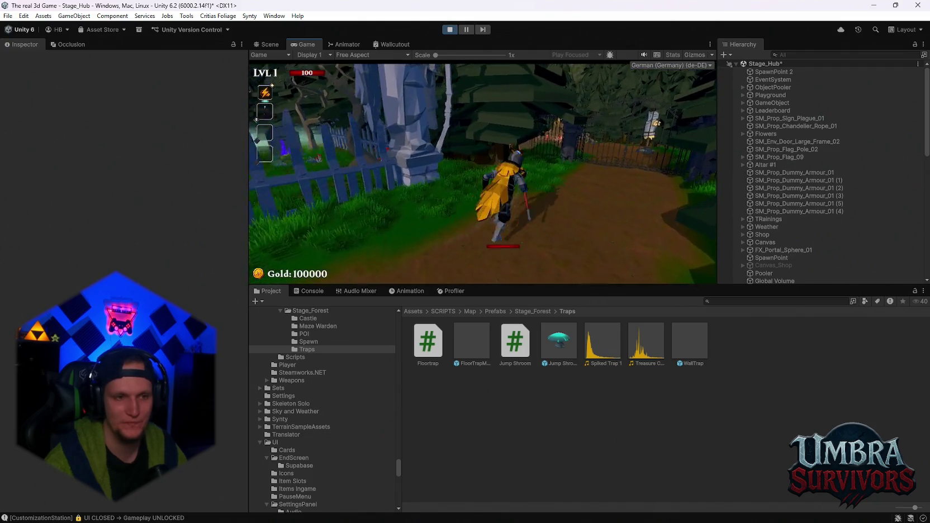
key(w)
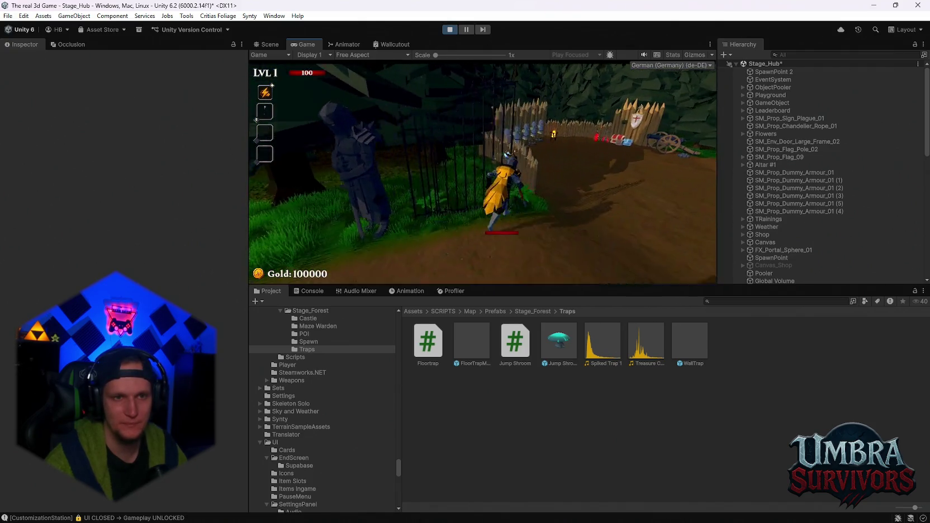
key(w)
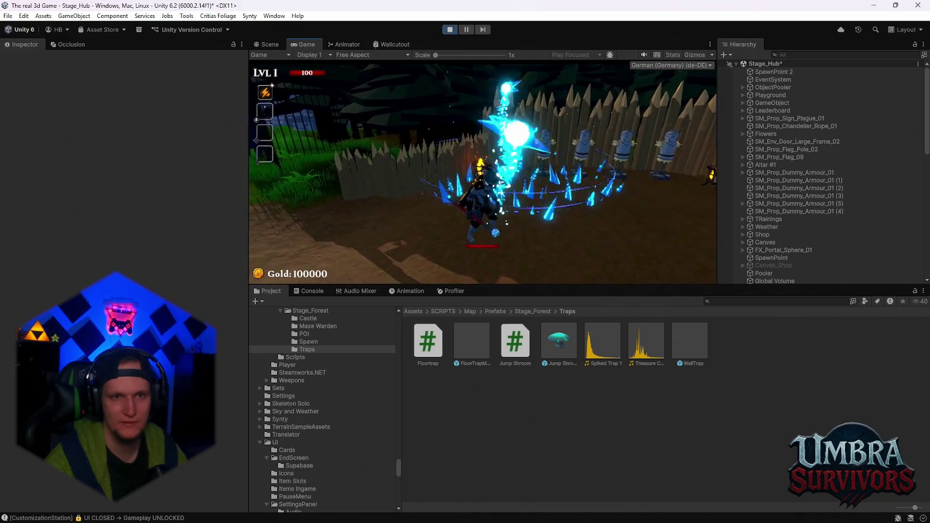
key(s)
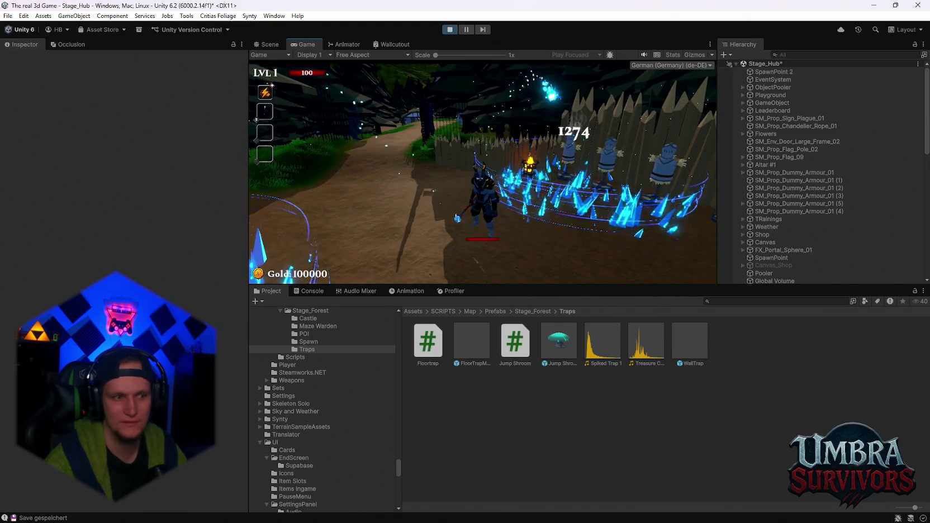
key(w)
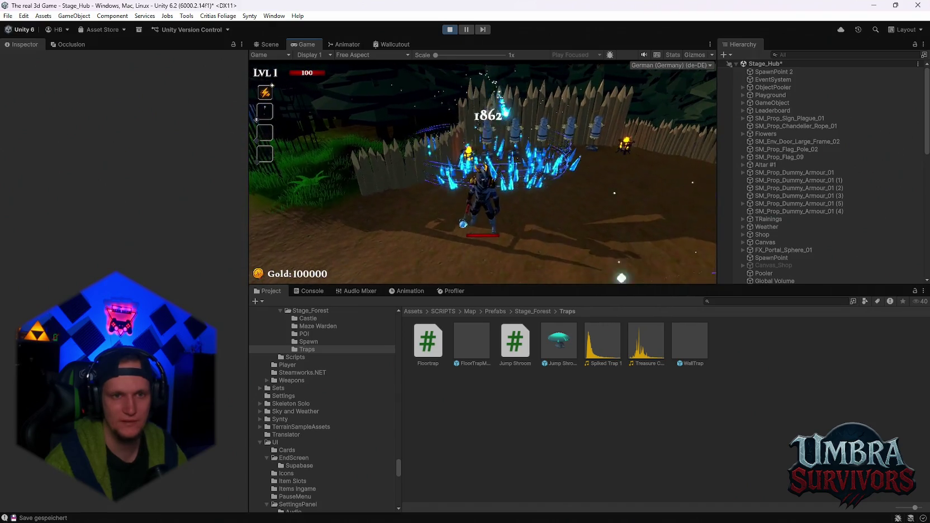
key(w)
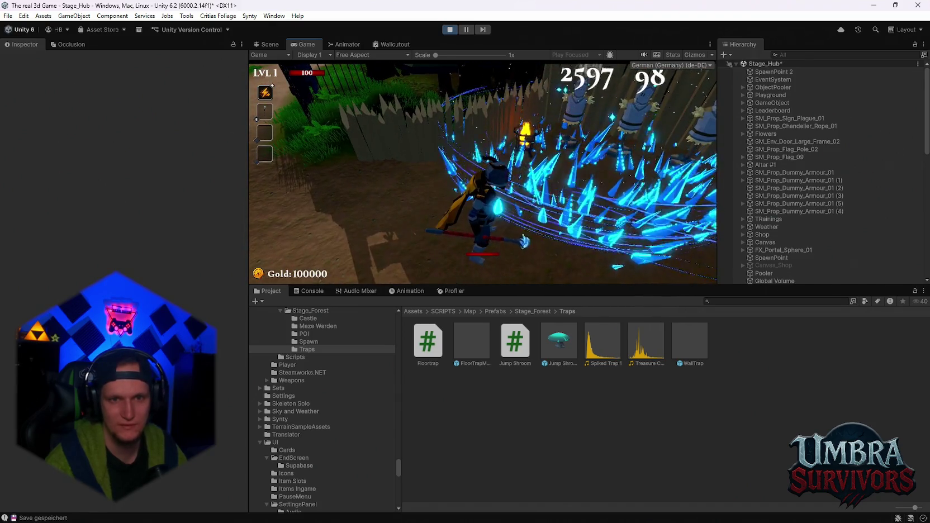
key(w)
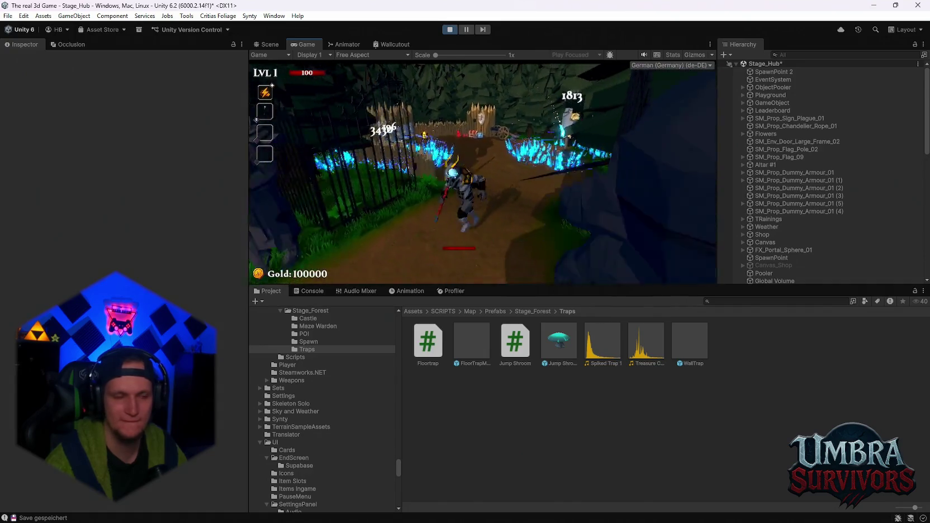
key(w)
key(Escape)
click(450, 29)
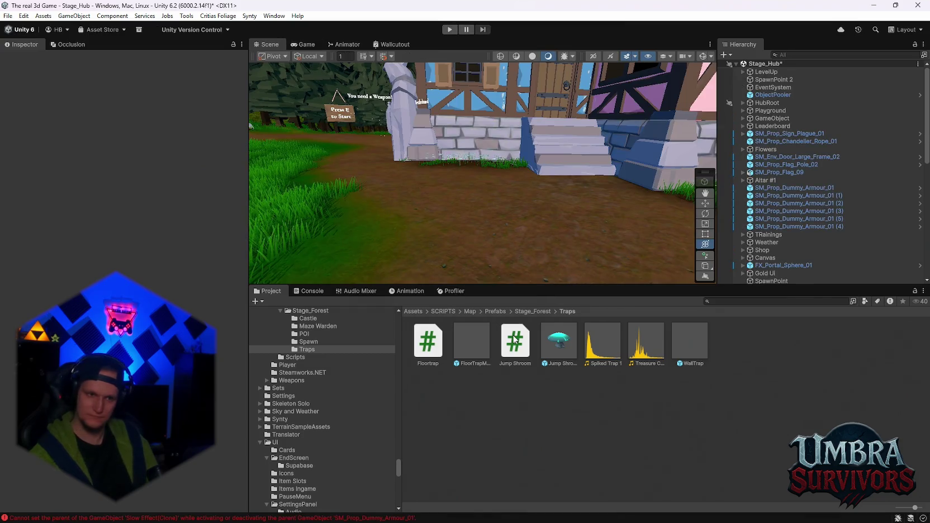
Browse through the weapon folders to Ice Wand and open the Blizzard prefab in Prefab Mode
click(9, 16)
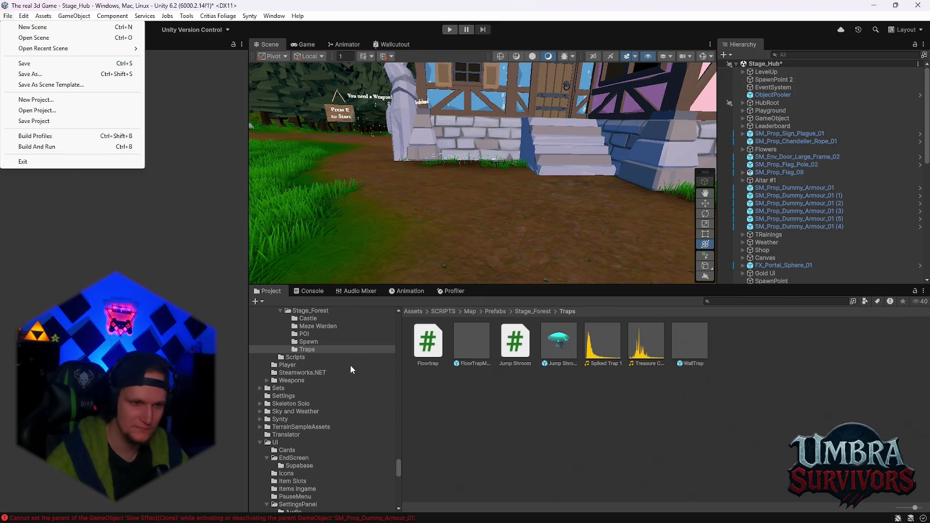
click(400, 461)
scroll(348, 459, down, 10)
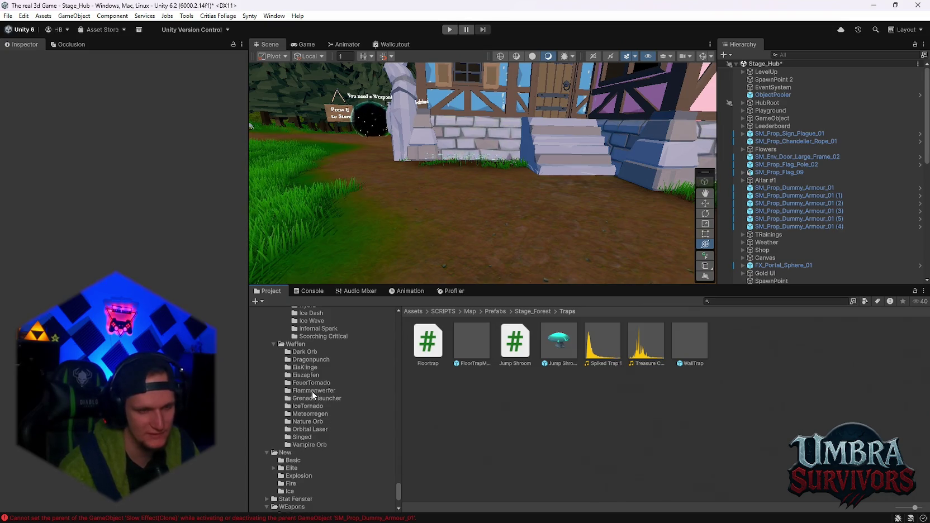
scroll(315, 394, up, 3)
click(310, 380)
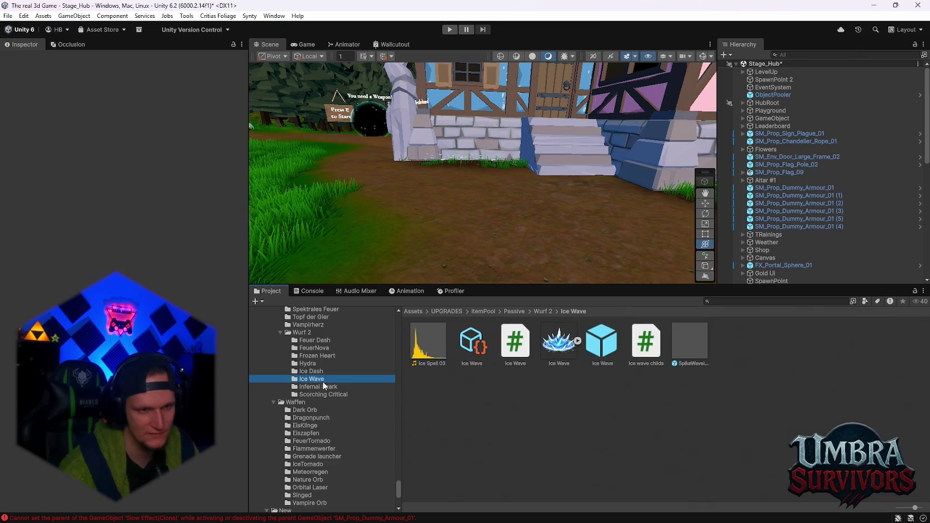
scroll(322, 381, up, 3)
scroll(331, 397, down, 4)
scroll(333, 411, down, 3)
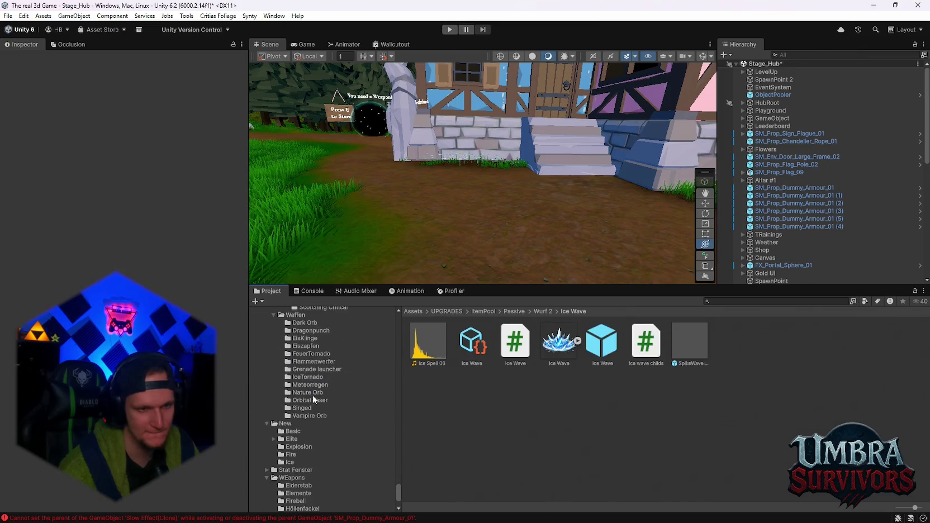
scroll(314, 394, up, 2)
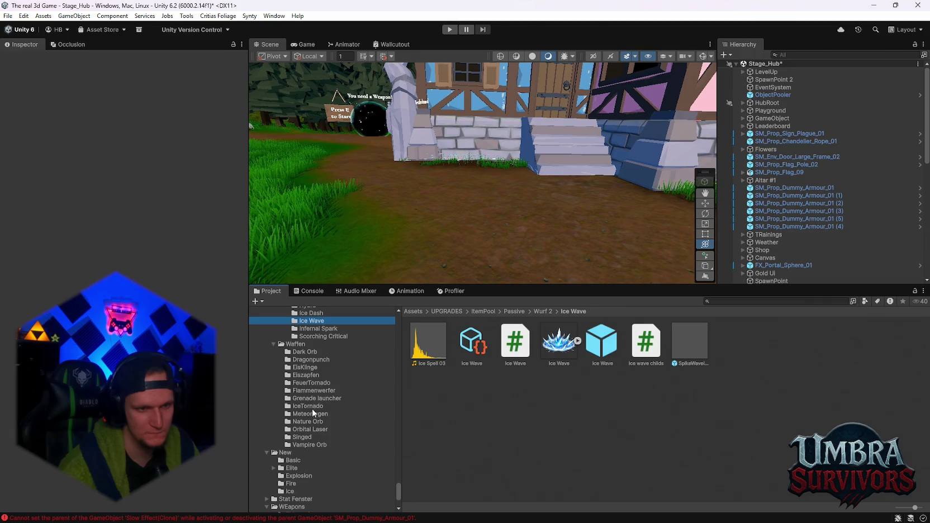
scroll(312, 425, down, 6)
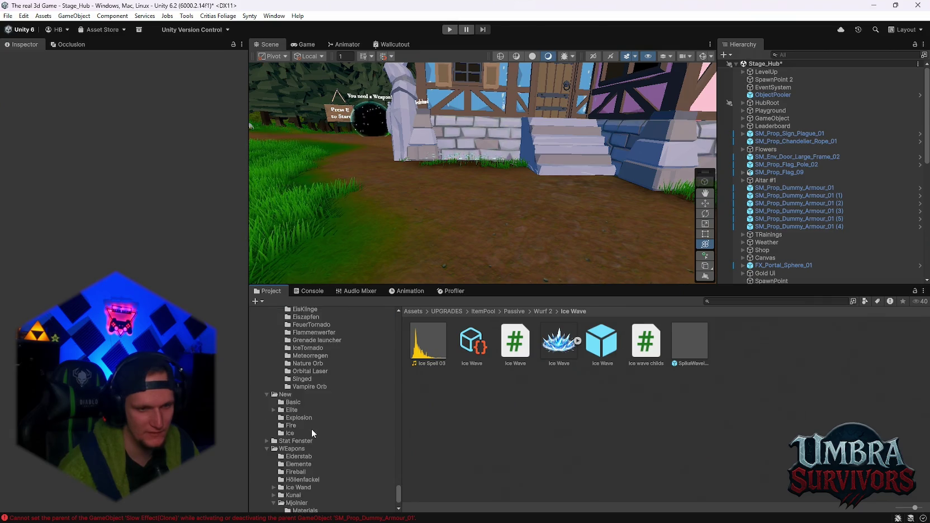
click(298, 429)
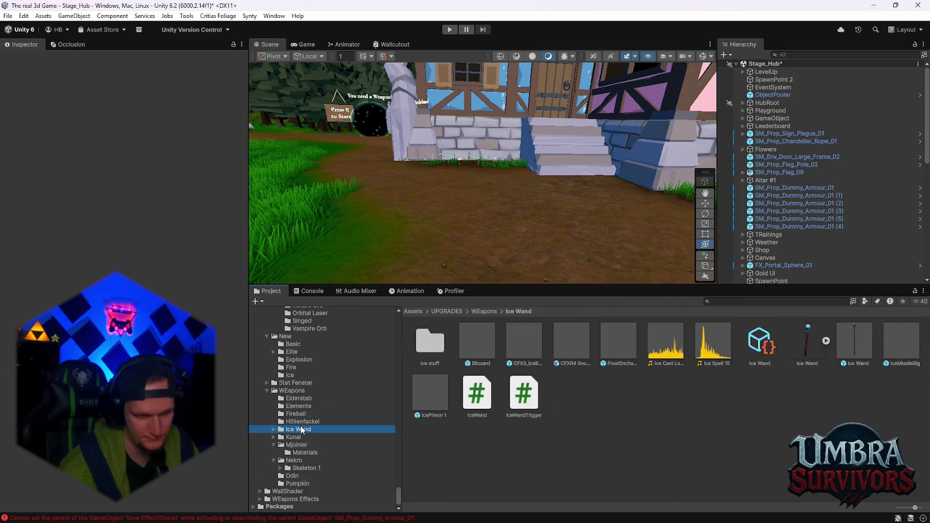
click(476, 344)
double_click(474, 340)
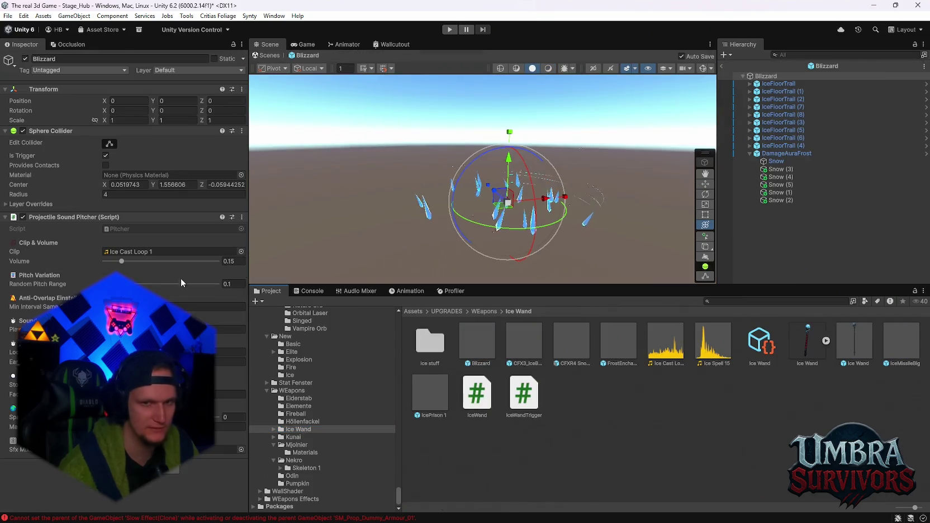
Select IceFloorTrail and review its Collision module settings in the Inspector
click(779, 84)
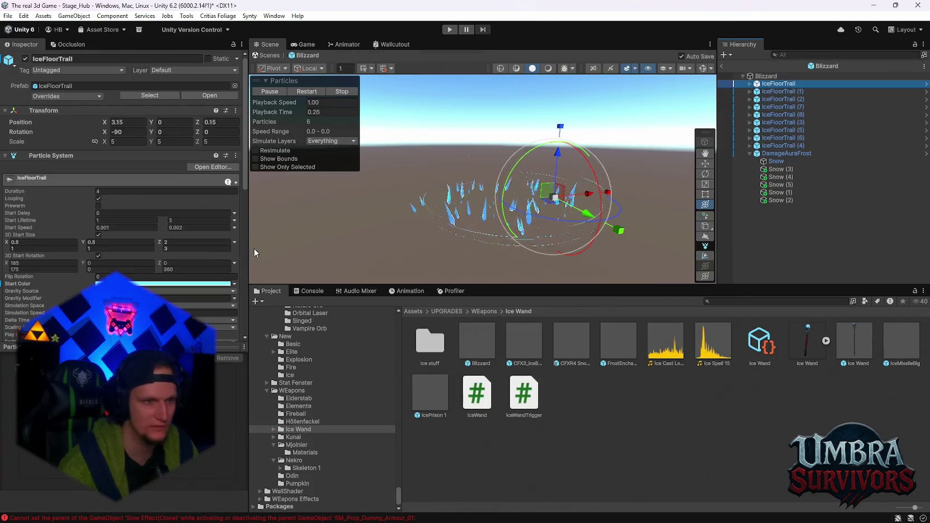
scroll(185, 246, down, 5)
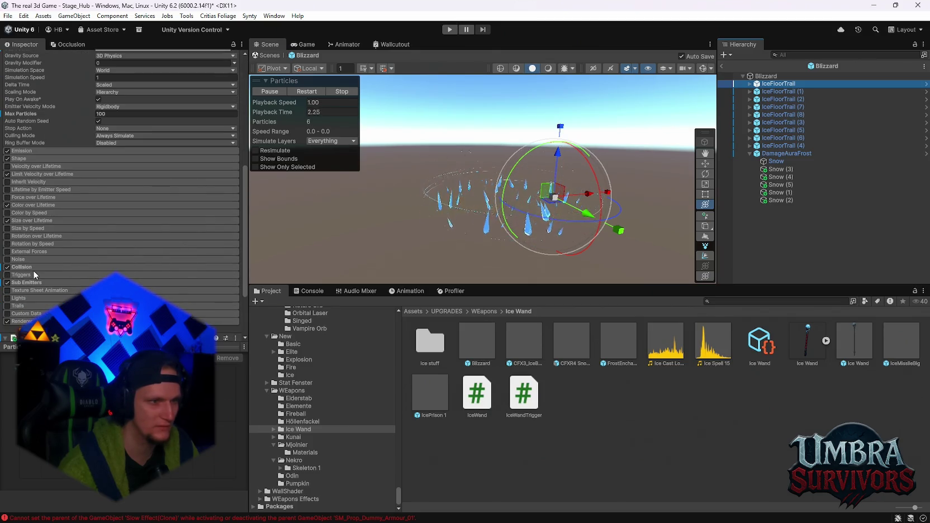
click(31, 268)
scroll(51, 265, down, 3)
scroll(53, 265, down, 2)
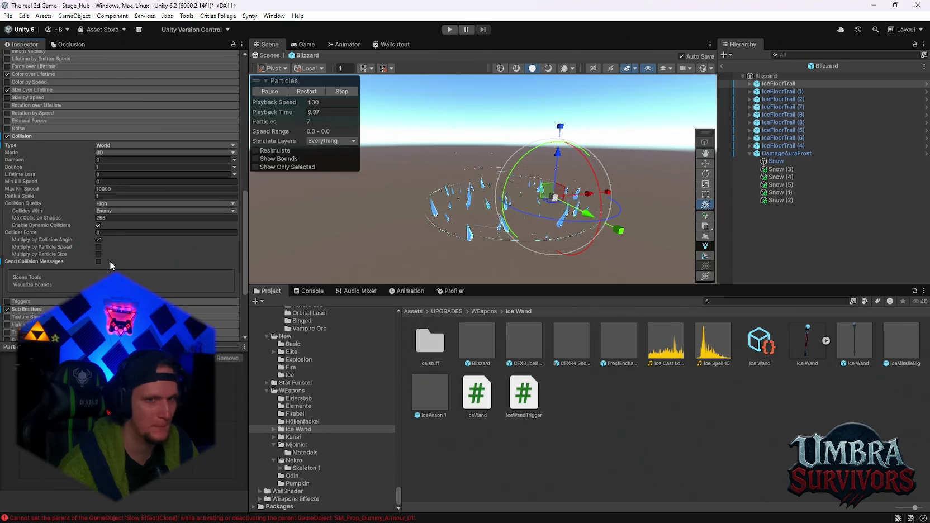
scroll(84, 241, up, 2)
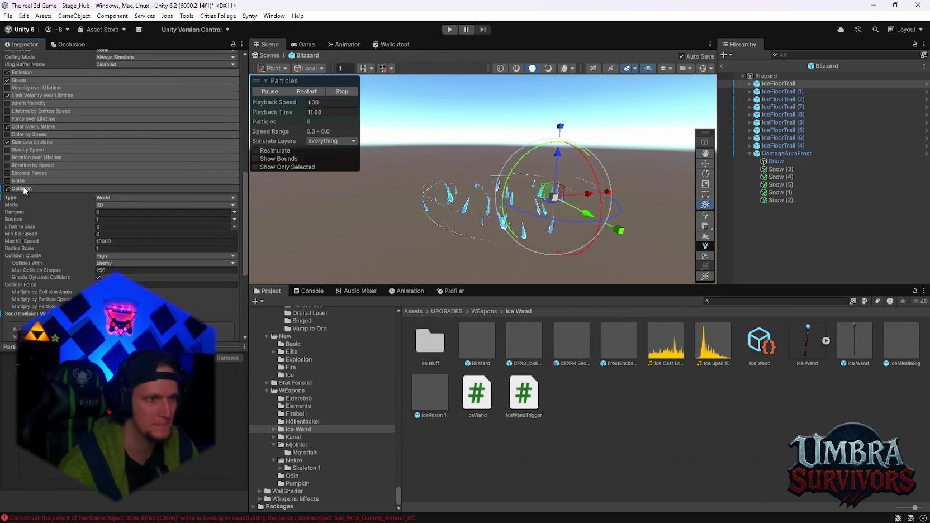
click(24, 186)
scroll(104, 216, up, 5)
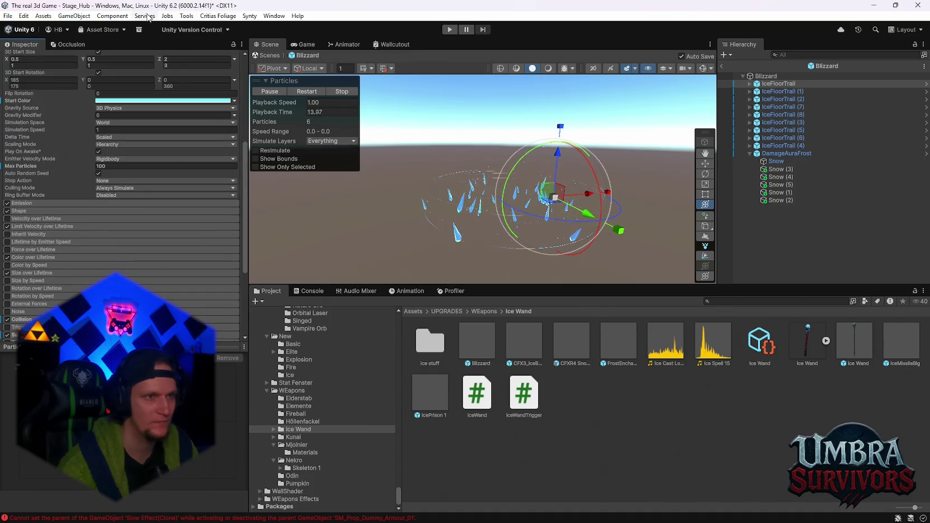
click(112, 15)
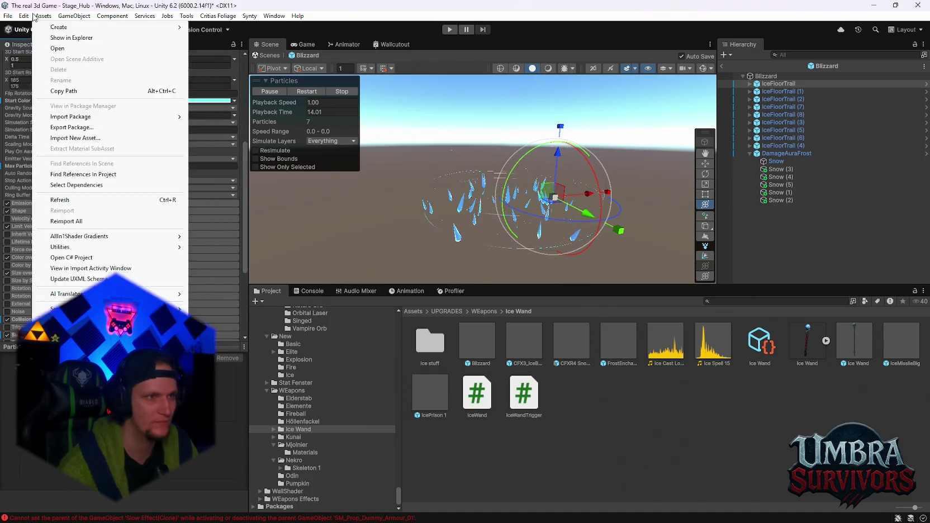
Set Physics Broadphase Type to Sweep And Prune Broadphase, then re-expand the Collision module
click(289, 220)
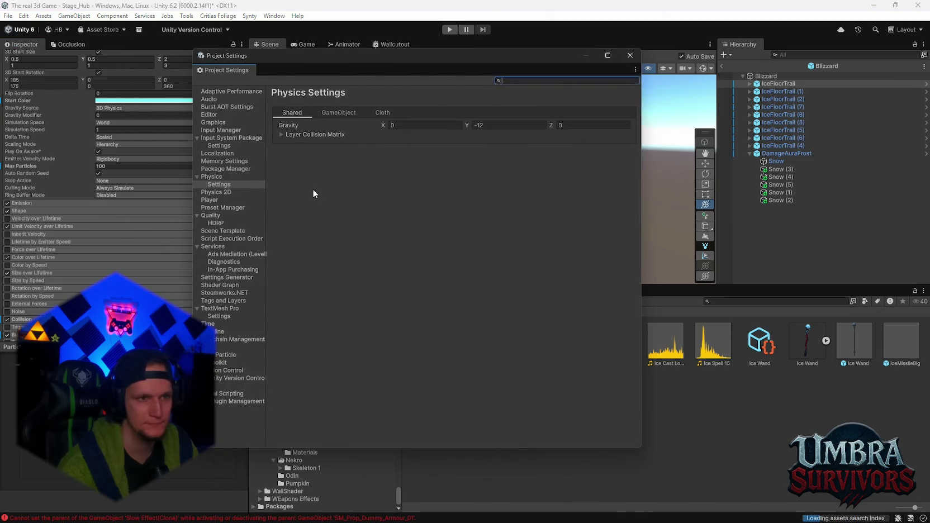
click(215, 169)
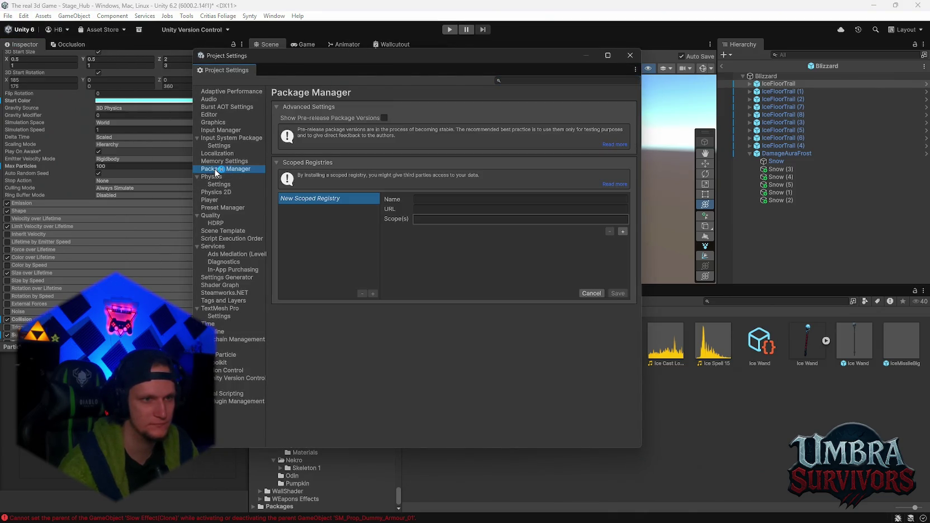
click(216, 192)
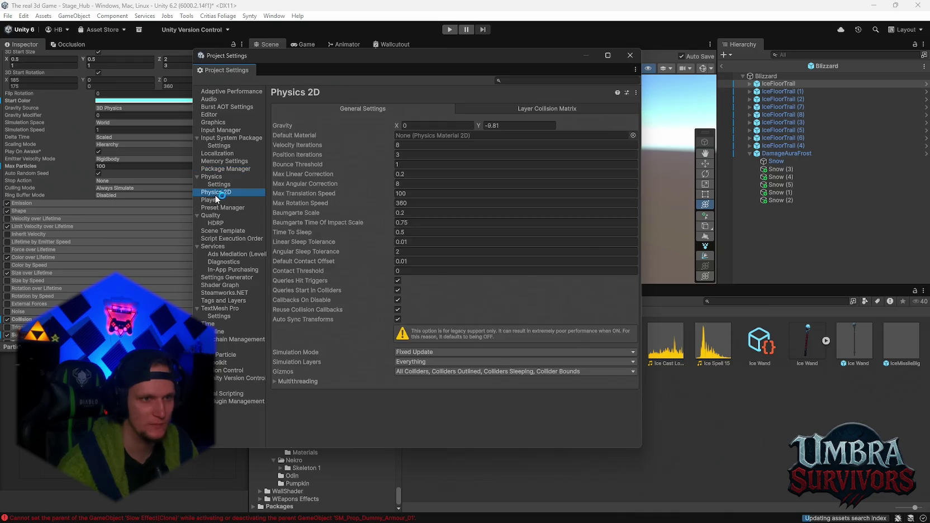
click(220, 184)
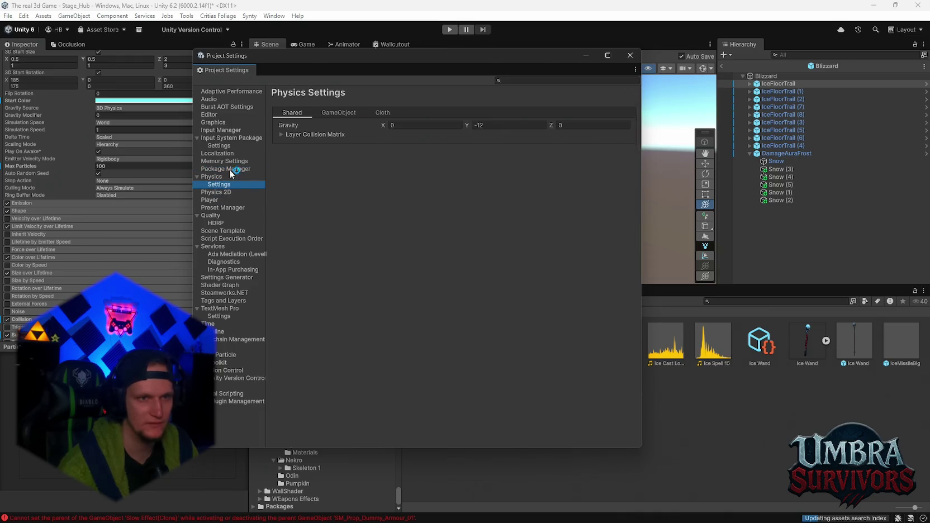
click(333, 112)
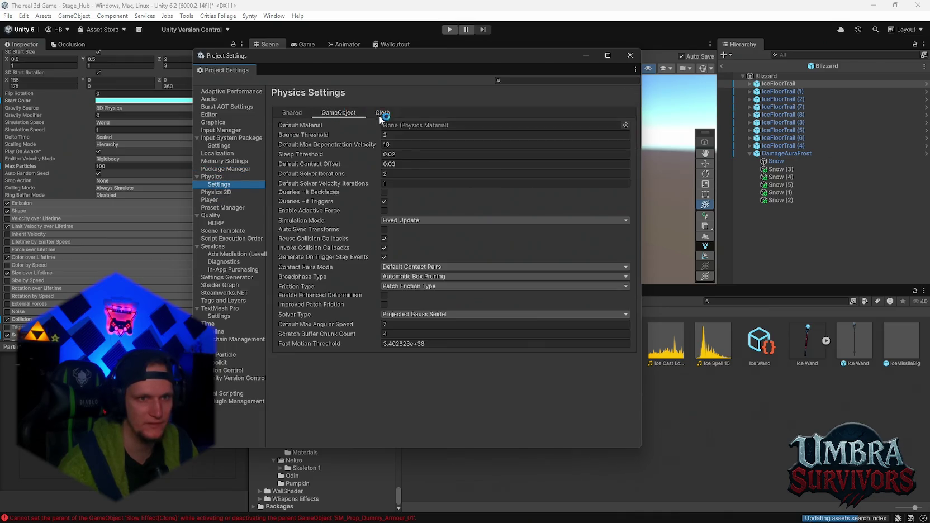
click(413, 278)
click(416, 288)
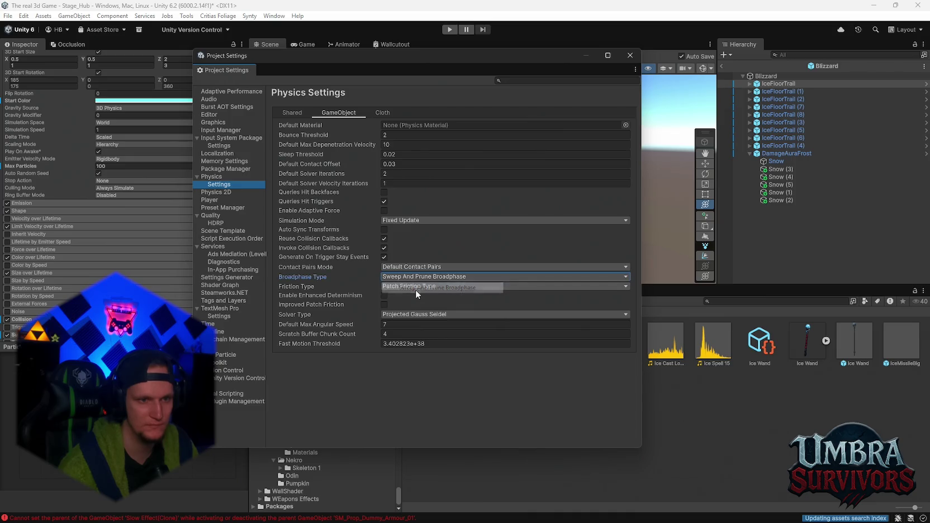
click(631, 55)
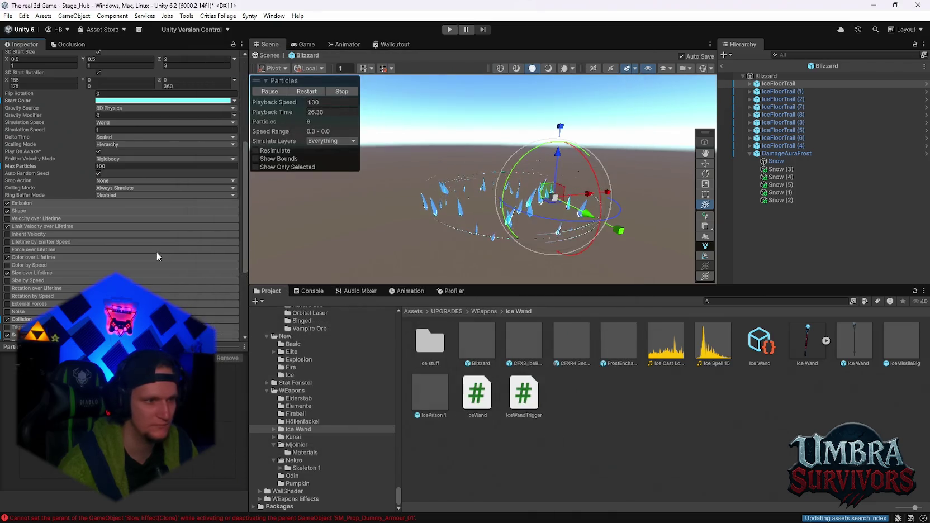
scroll(157, 251, down, 3)
click(28, 266)
scroll(32, 265, down, 3)
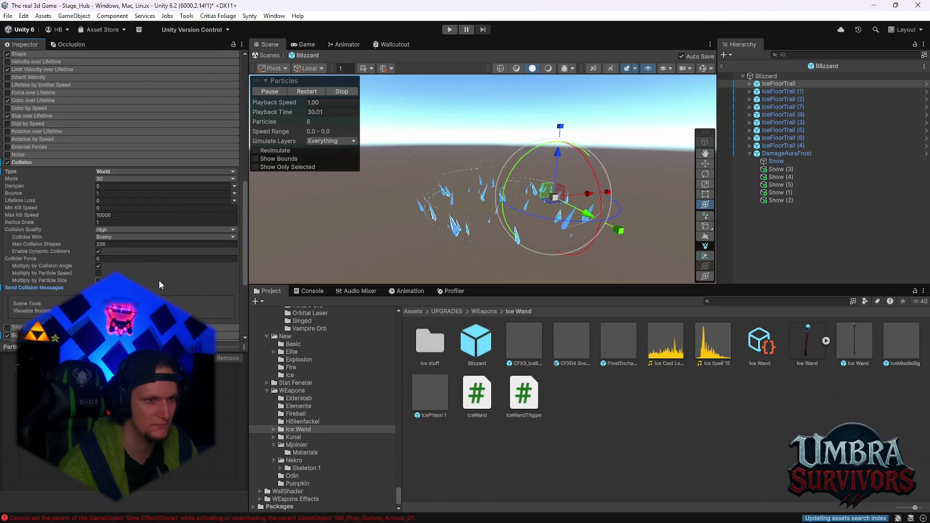
Change Broadphase Type to Automatic Box Pruning, passing through Multibox Pruning, and close Project Settings
click(8, 16)
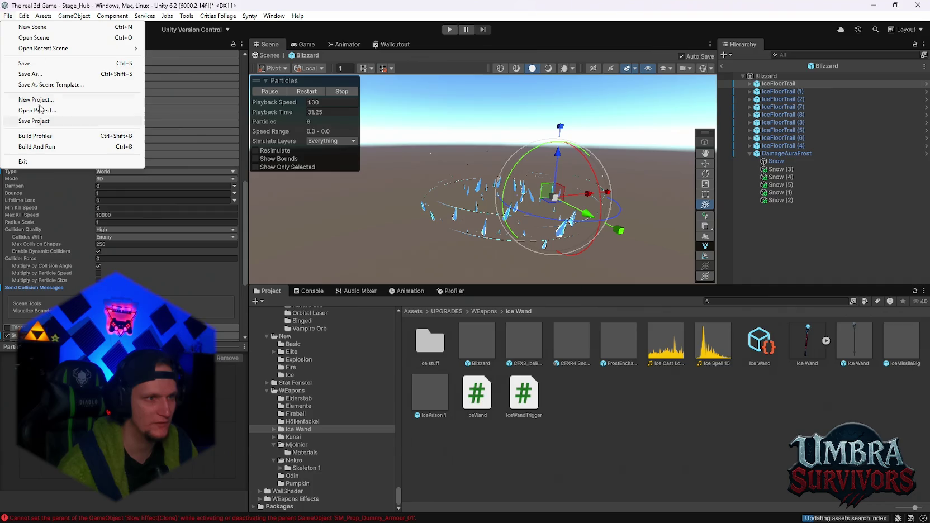
mouse_move(23, 15)
click(50, 319)
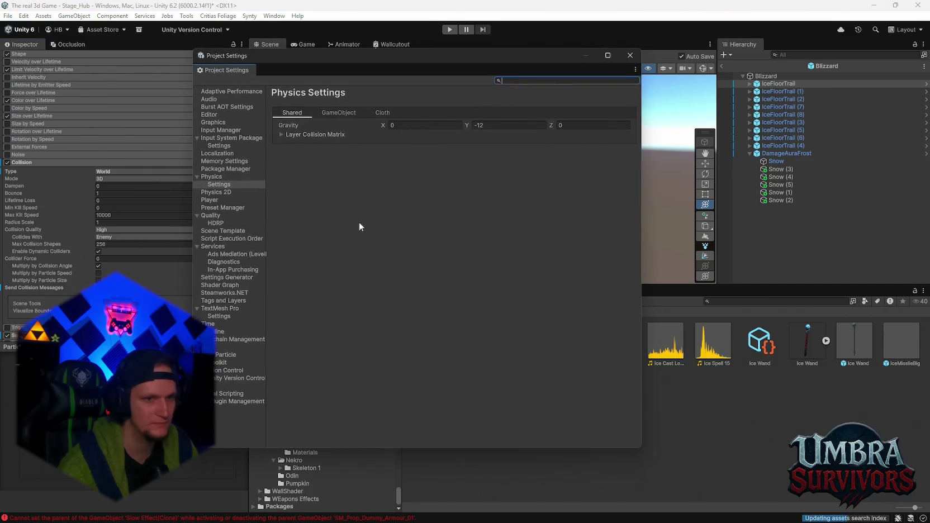
click(332, 114)
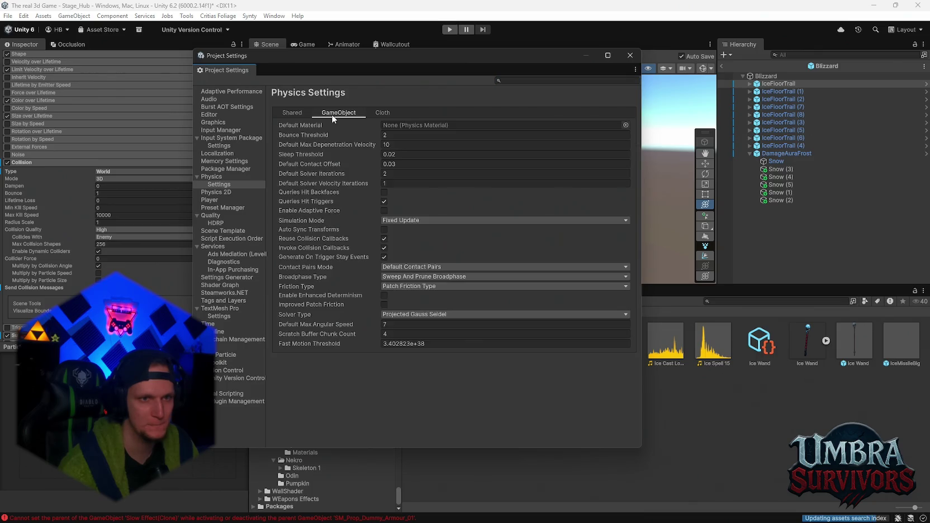
click(399, 276)
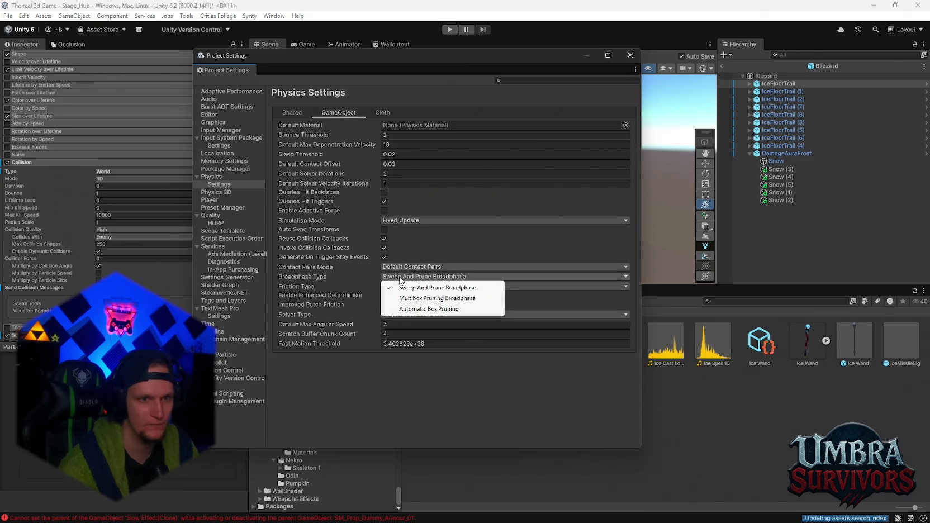
click(441, 297)
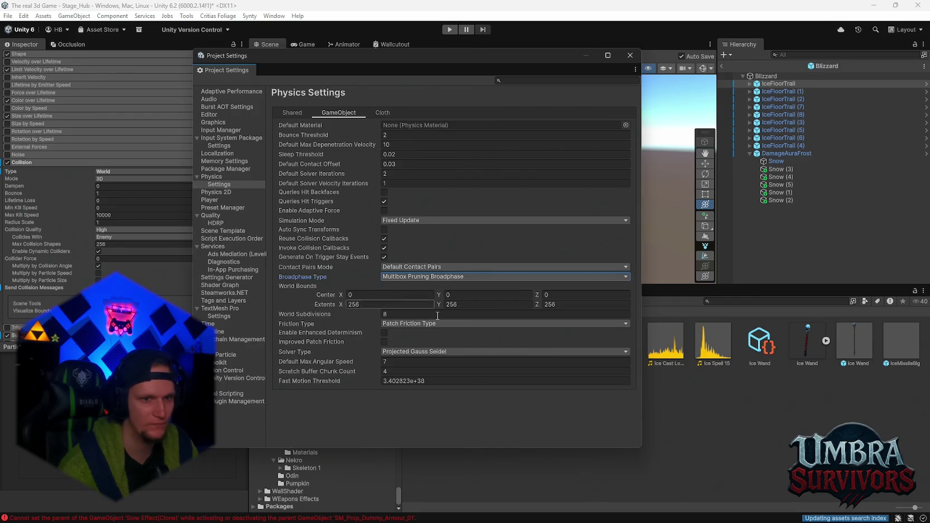
click(406, 276)
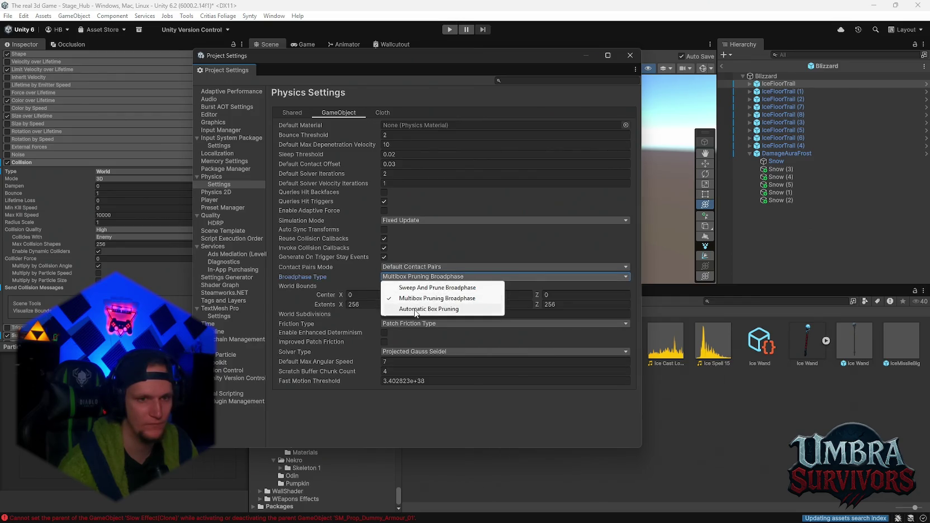
click(414, 309)
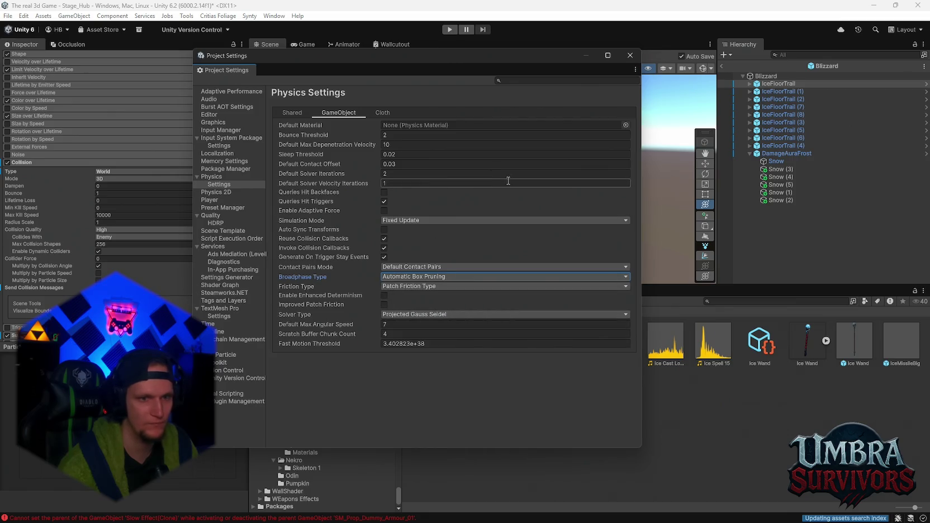
click(630, 56)
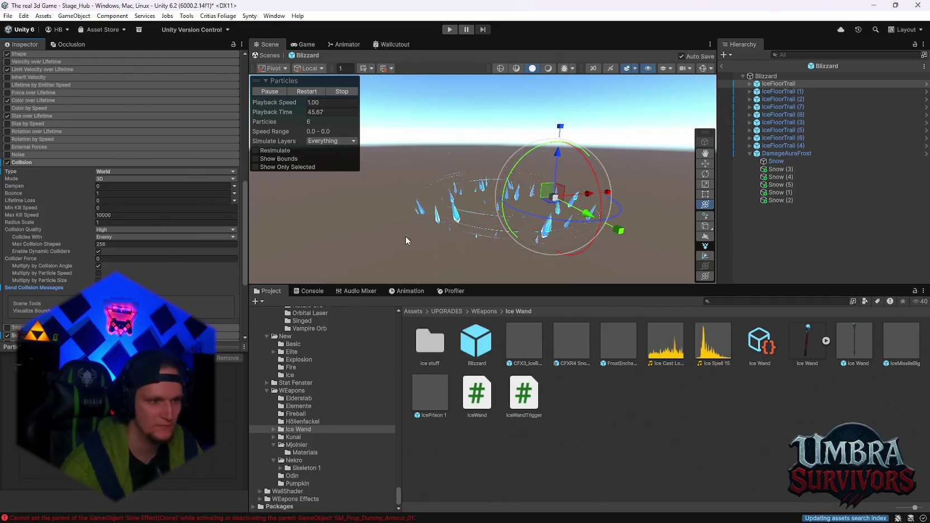
Collapse the Collision module and select the Blizzard root object
scroll(165, 248, down, 5)
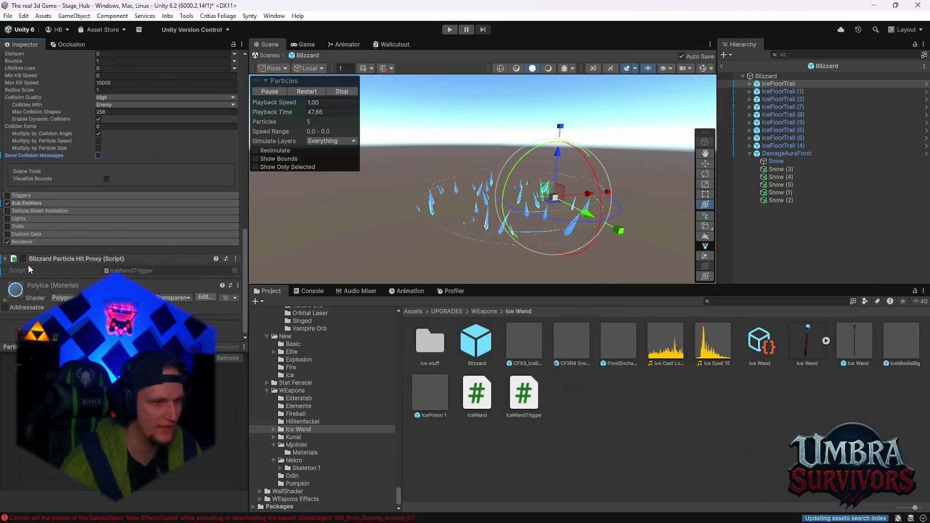
click(24, 260)
scroll(34, 252, up, 15)
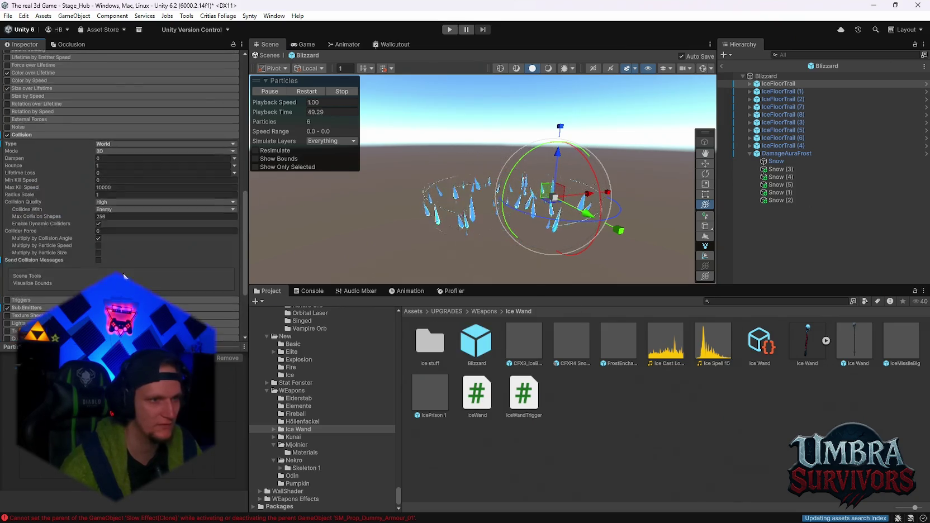
click(765, 76)
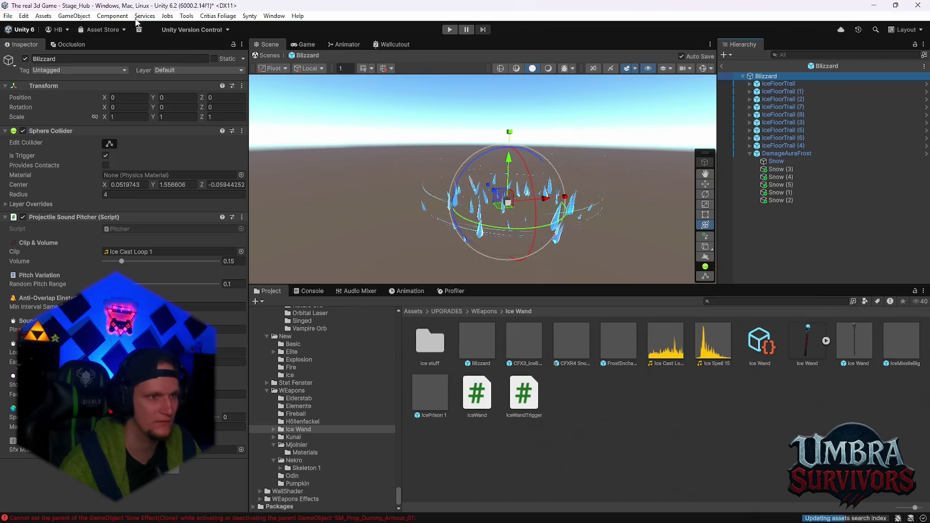
Set Physics Broadphase Type to Sweep And Prune Broadphase and close Project Settings
click(20, 16)
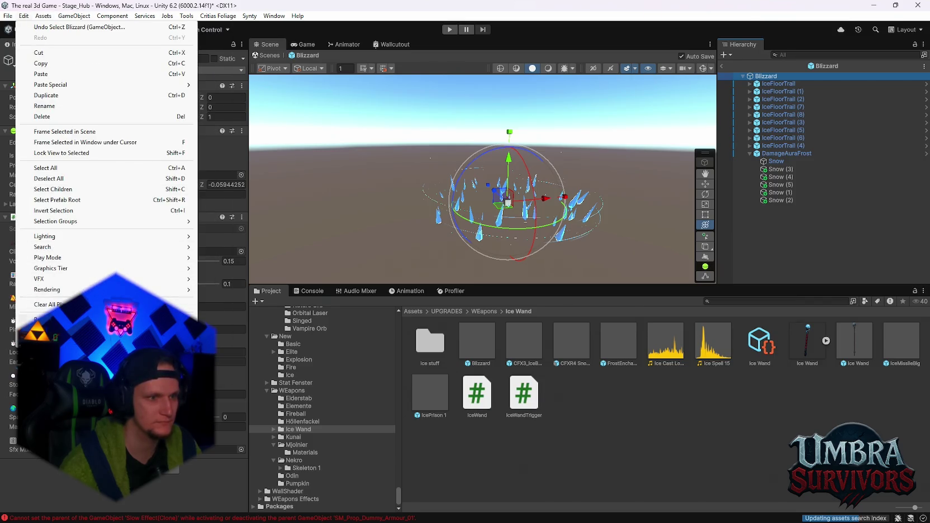
click(53, 319)
click(344, 114)
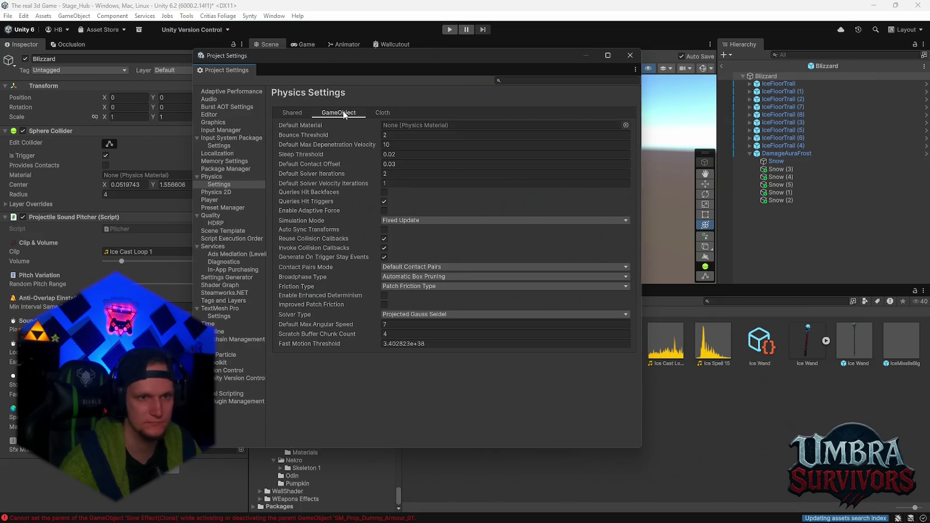
click(411, 286)
click(411, 277)
click(408, 288)
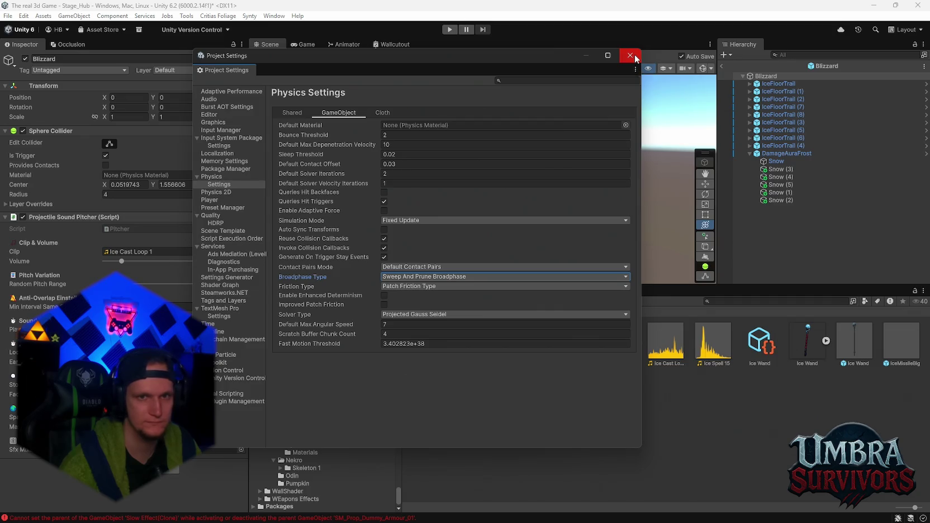
click(635, 58)
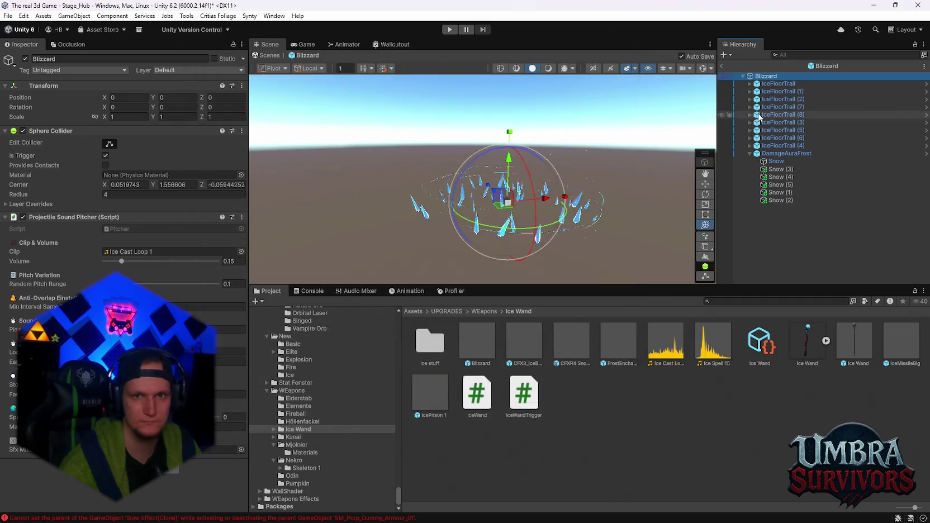
Select IceFloorTrail through IceFloorTrail (4) and disable their Collision module
click(778, 83)
shift+click(782, 145)
scroll(240, 221, down, 8)
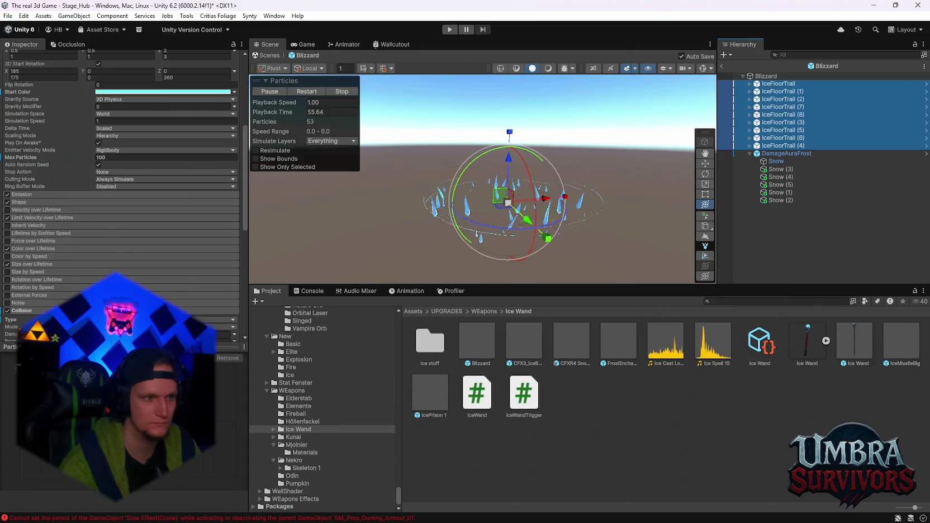
scroll(123, 224, down, 2)
click(6, 258)
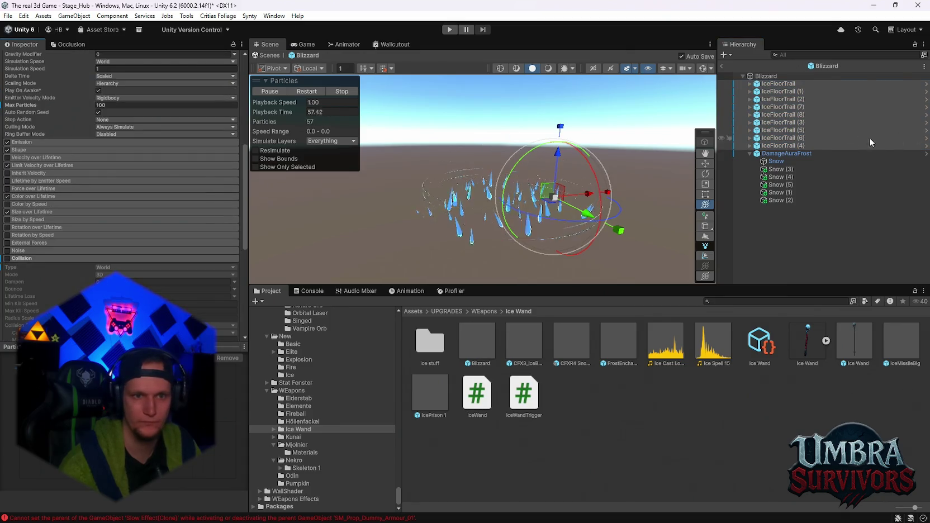
Inspect DamageAuraFrost and IceFloorTrail's Glow child, then select the Blizzard root
click(749, 153)
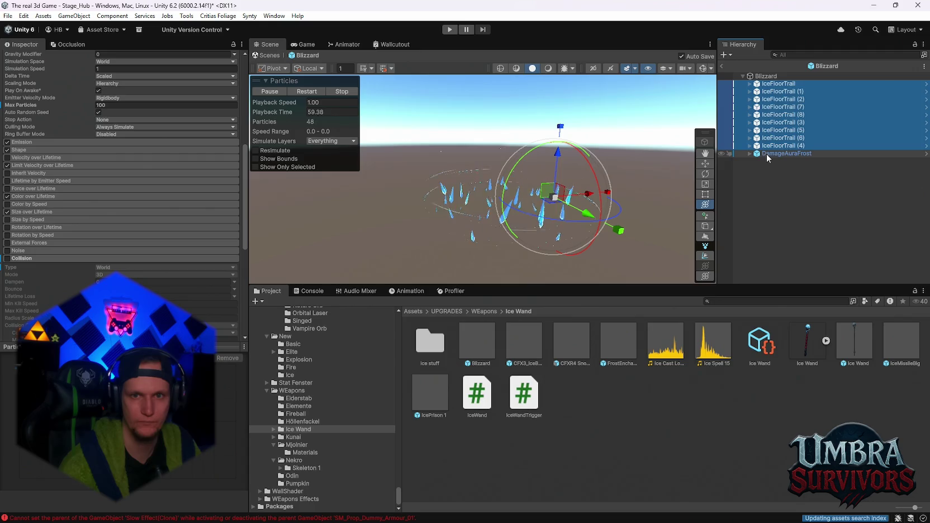
click(782, 153)
scroll(49, 237, up, 3)
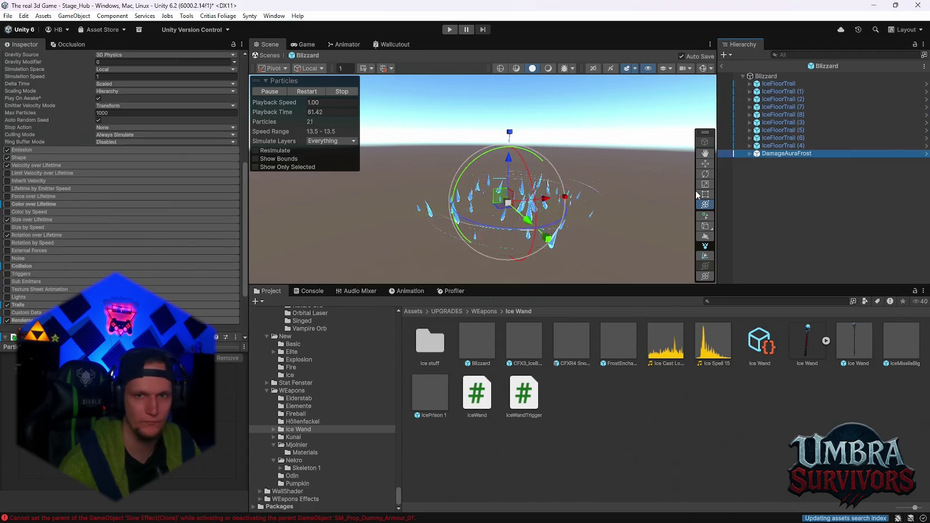
click(749, 83)
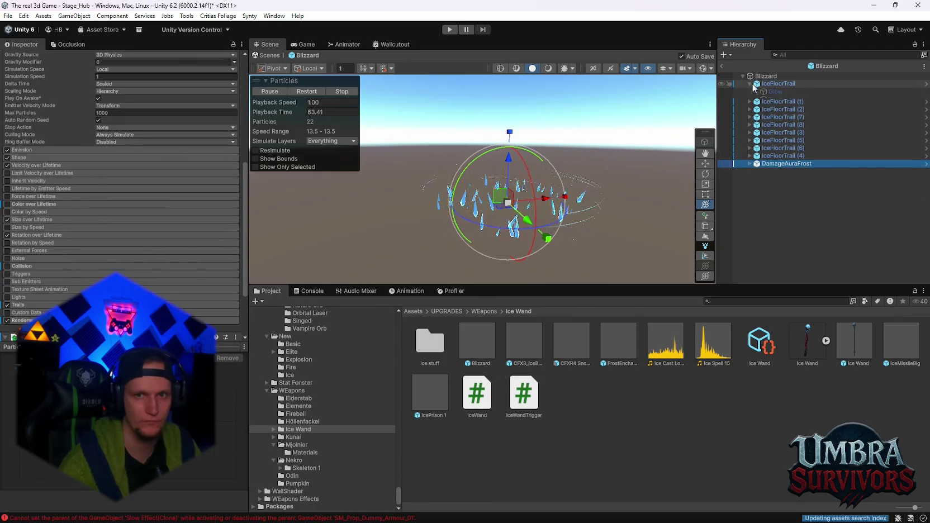
click(775, 91)
click(749, 83)
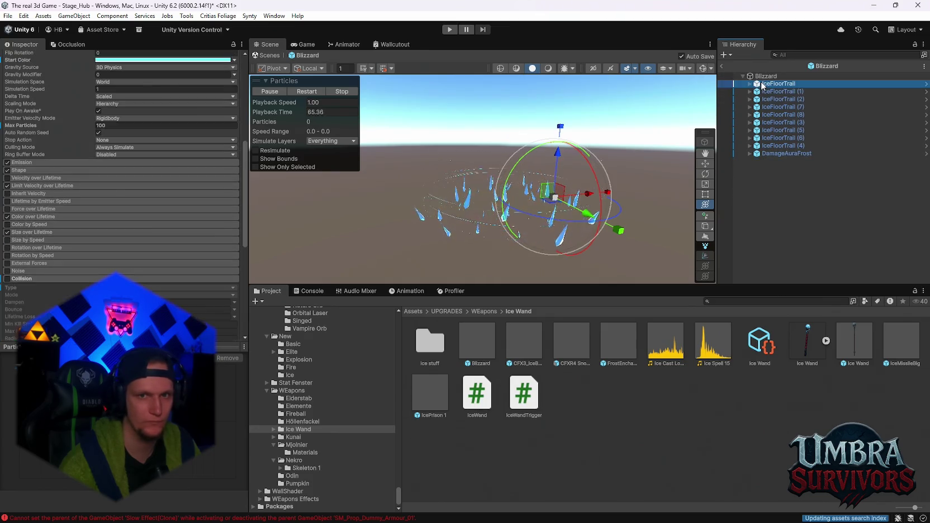
click(766, 76)
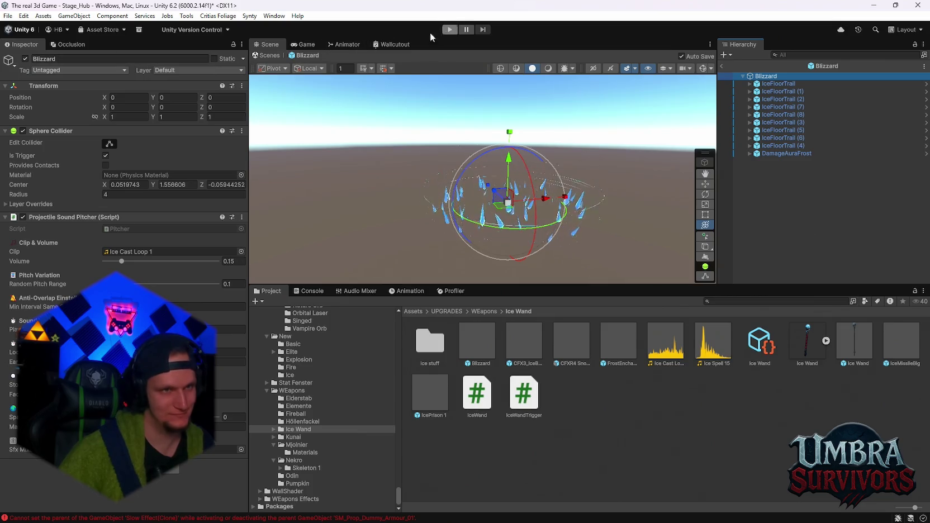
click(8, 15)
Save the project with File > Save Project and enter Play mode
click(8, 16)
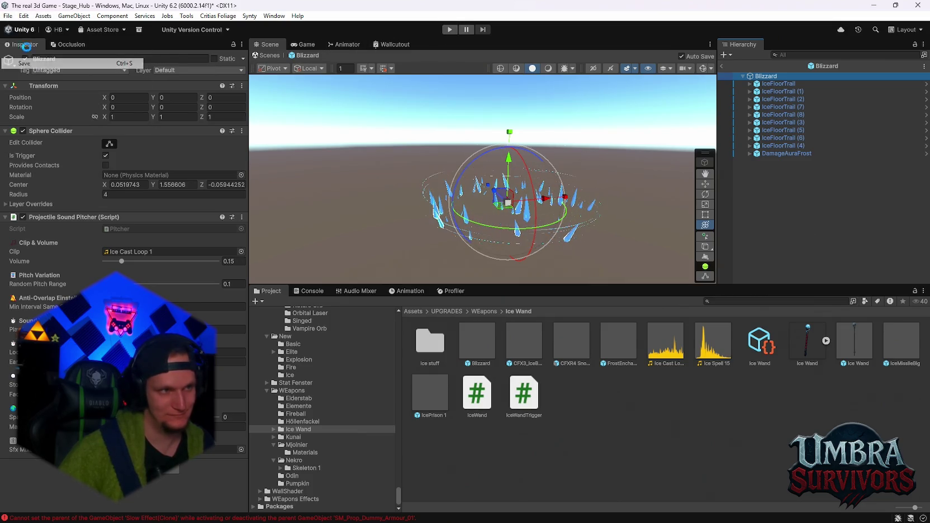
click(8, 16)
click(33, 121)
click(449, 29)
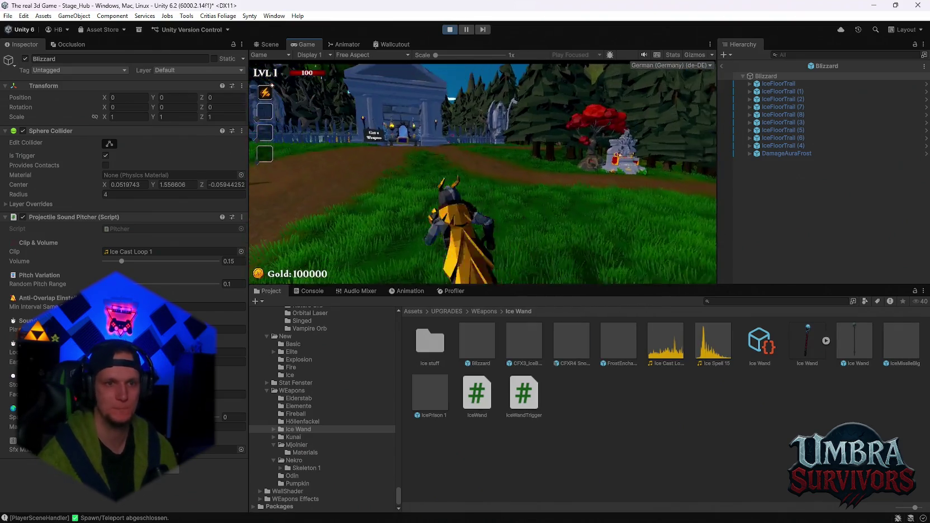
Walk to the throne and equip the Ice Wand from the weapon book
key(w)
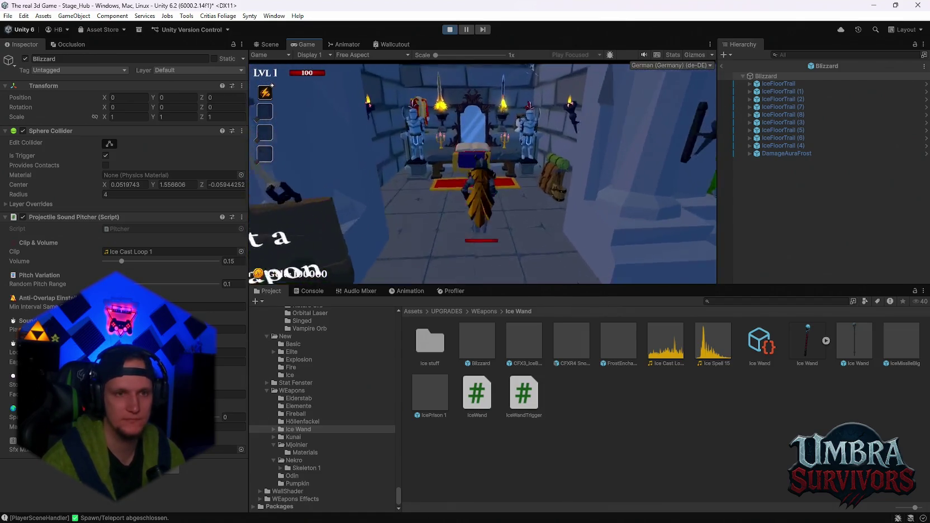
key(e)
click(425, 199)
key(Escape)
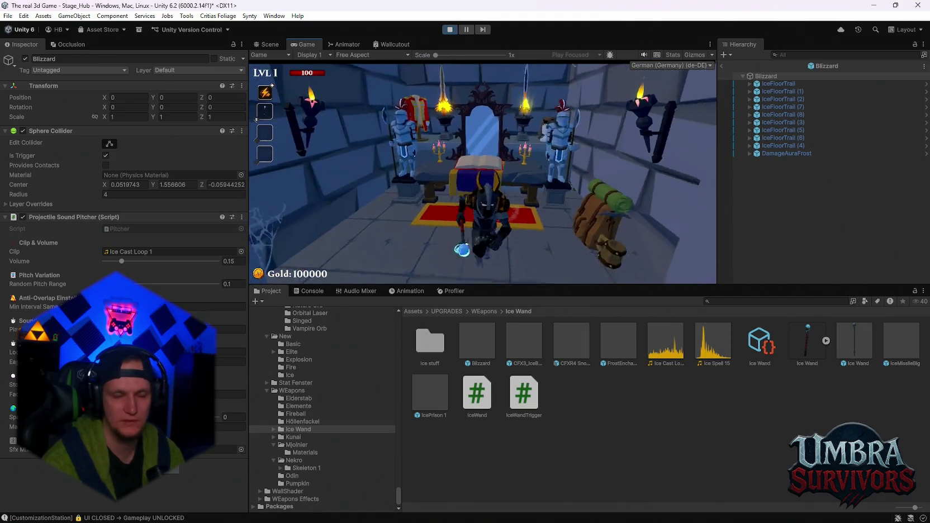
Run along the forest path into the dummy courtyard, closing the weapon book
key(w)
key(w)
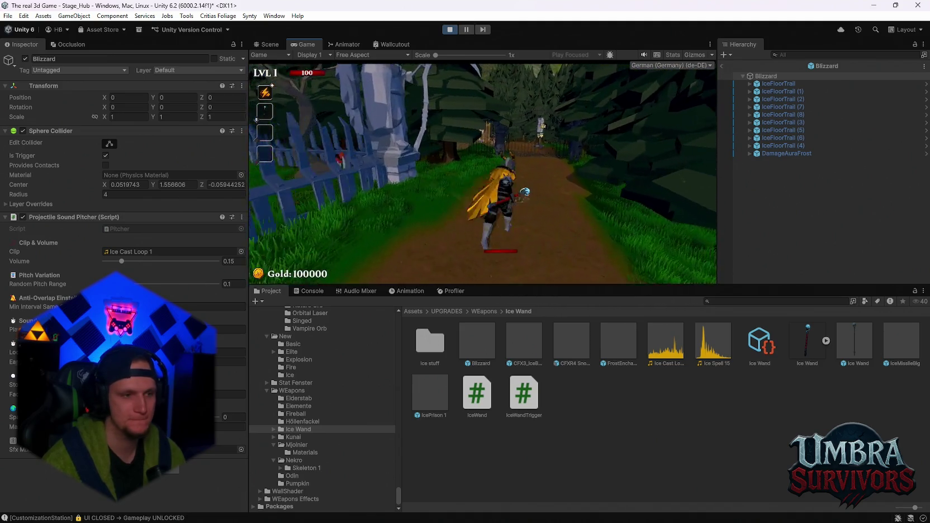
key(w)
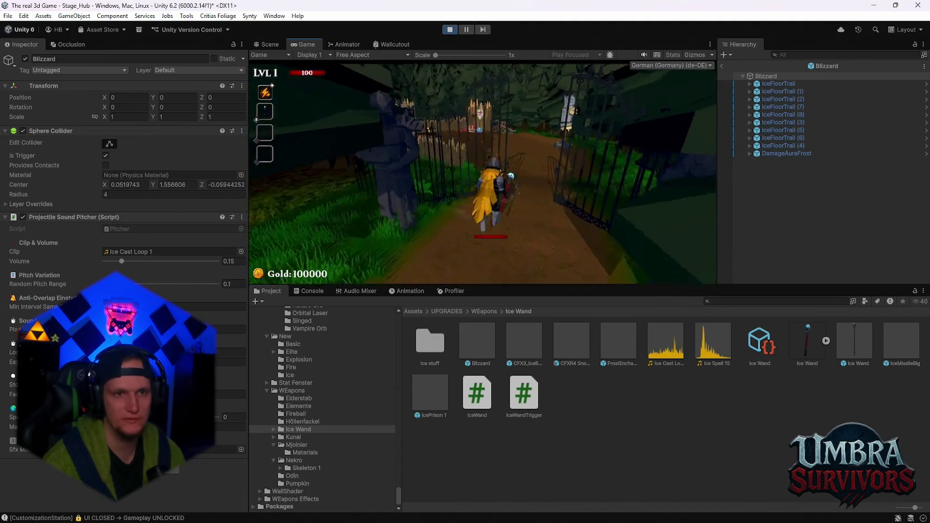
key(w)
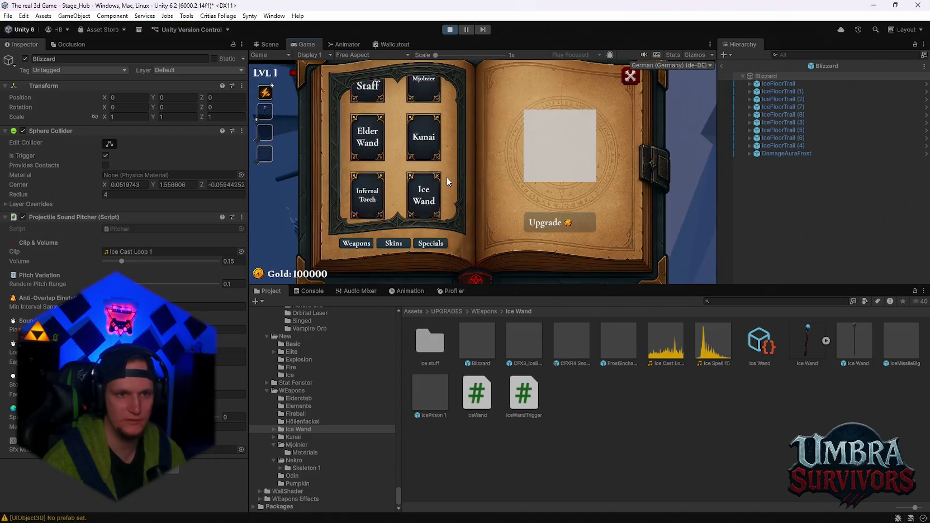
key(Escape)
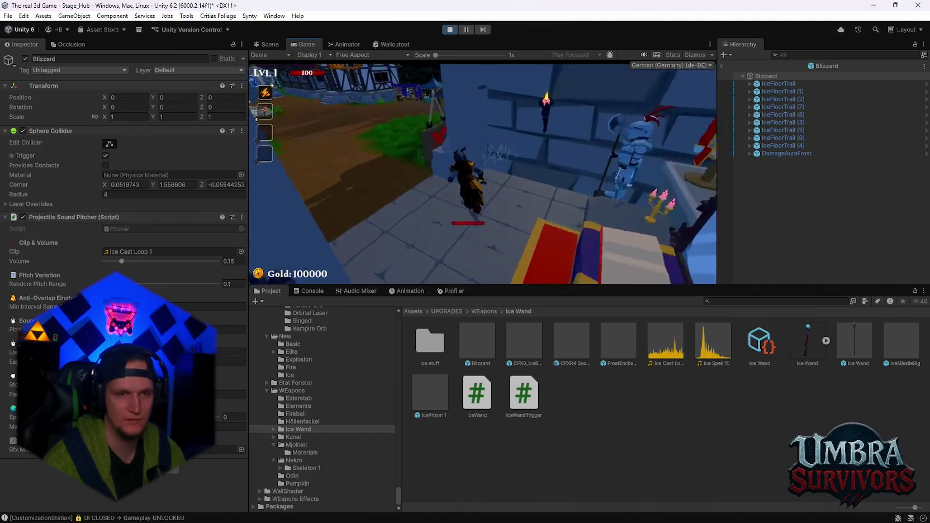
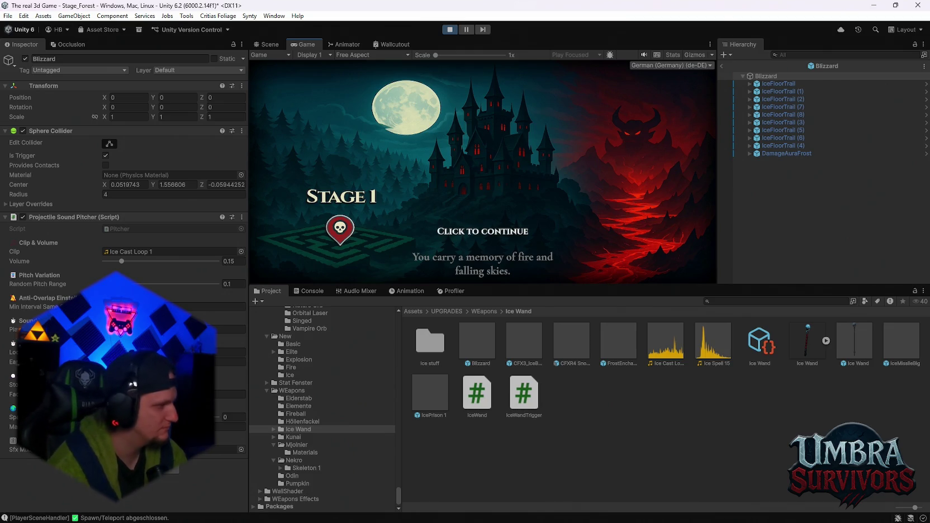
Start Stage 1, play the opening of wave 1, then pause and view the Blizzard prefab in the Scene view
key(space)
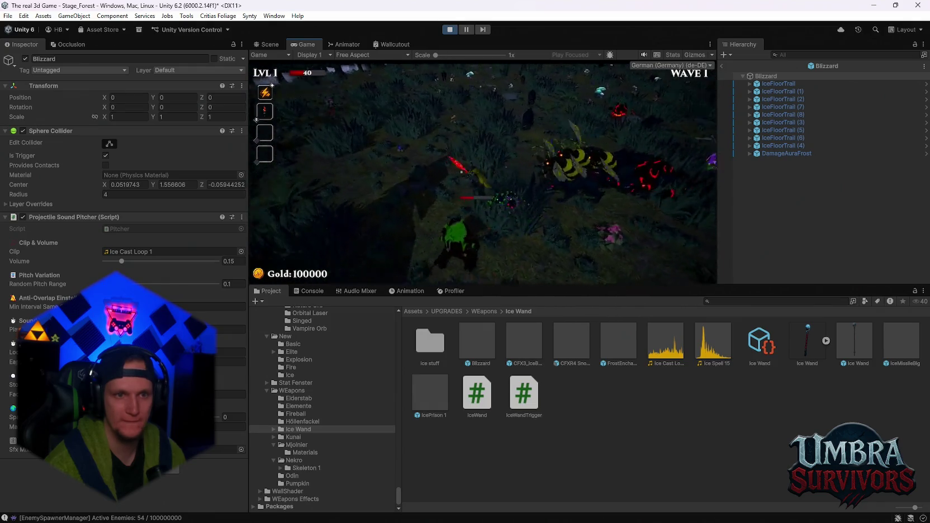
key(Escape)
click(267, 44)
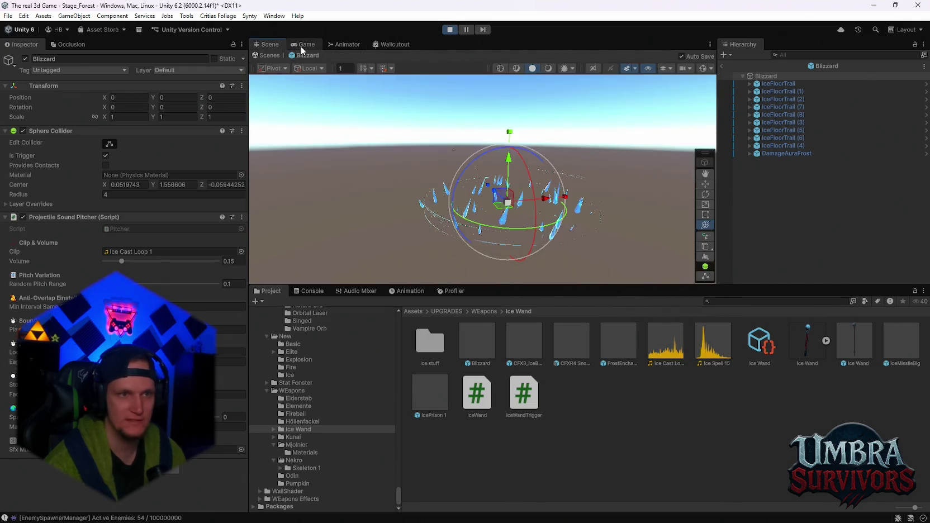
Exit the Blizzard prefab, resume the game, then pause it again
click(302, 44)
click(721, 67)
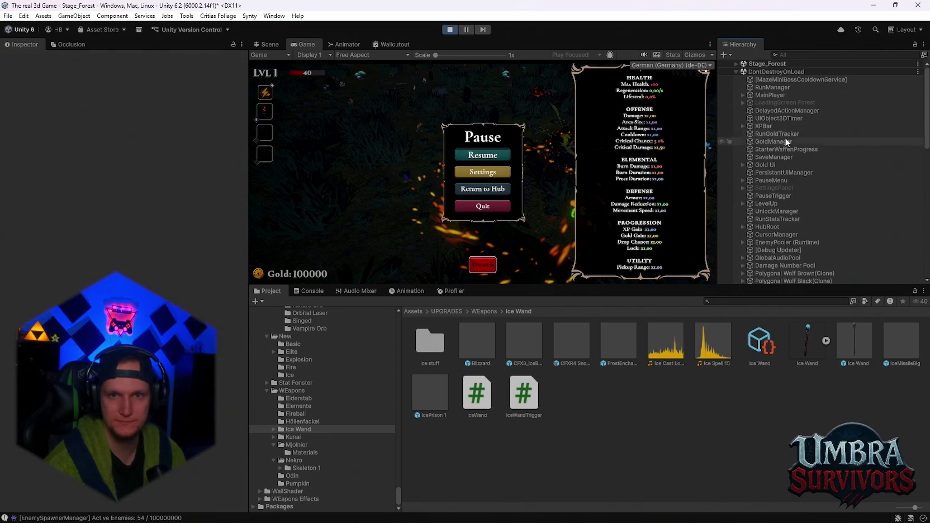
click(475, 156)
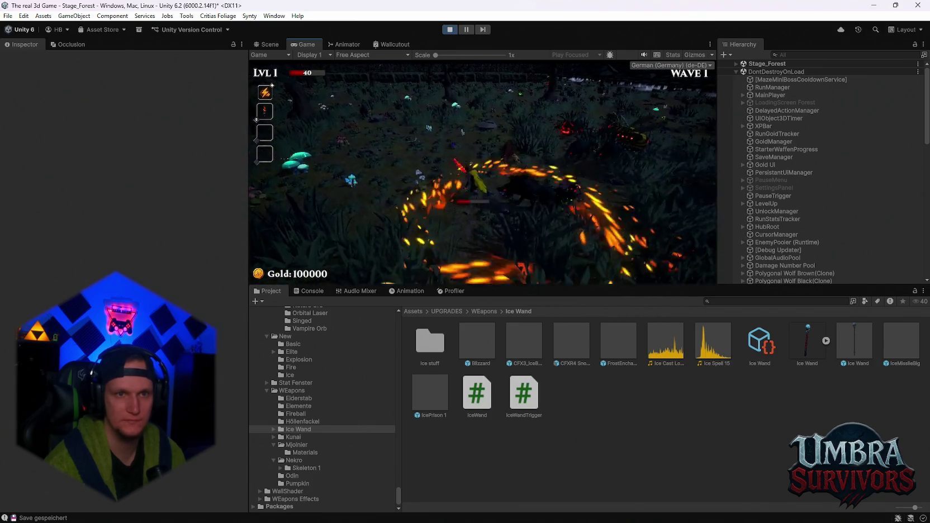
key(Escape)
In the Scene view, frame MainPlayer and its Player, then select the Polygonal Treant enemy
click(268, 44)
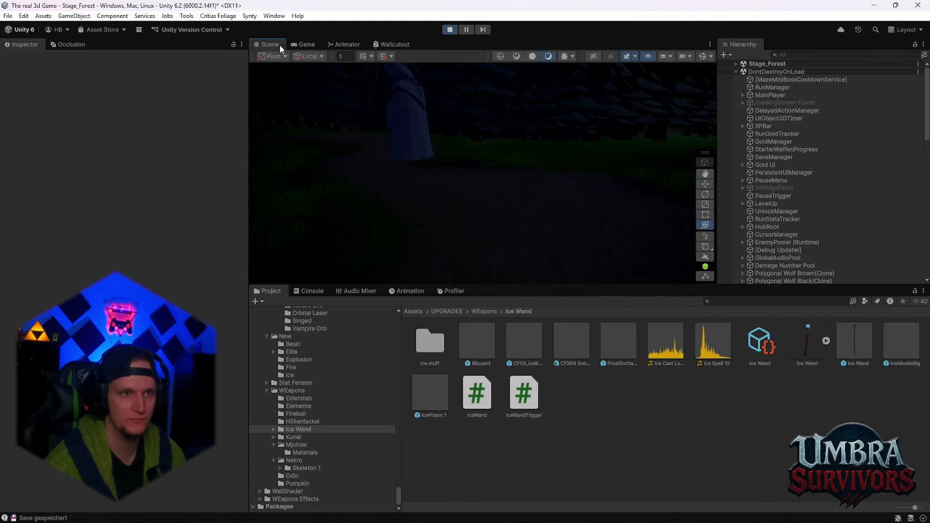
double_click(750, 95)
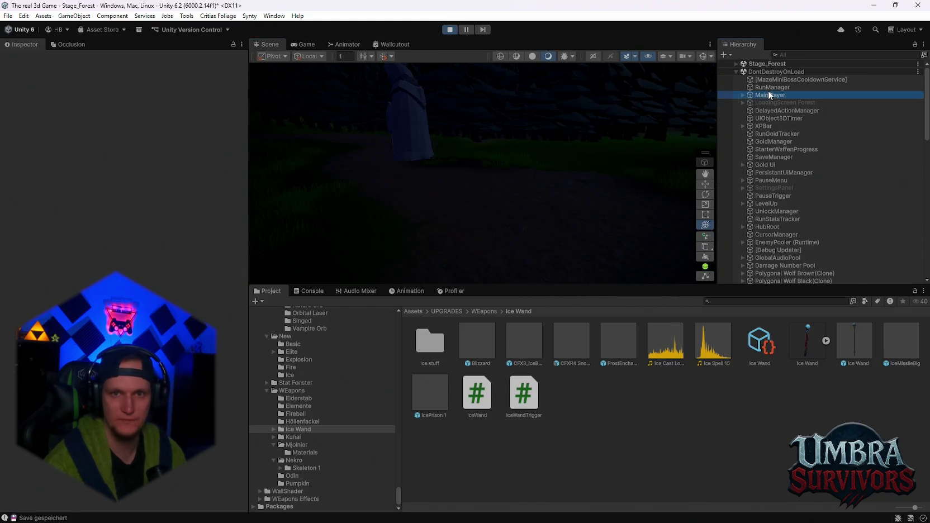
click(743, 95)
double_click(767, 110)
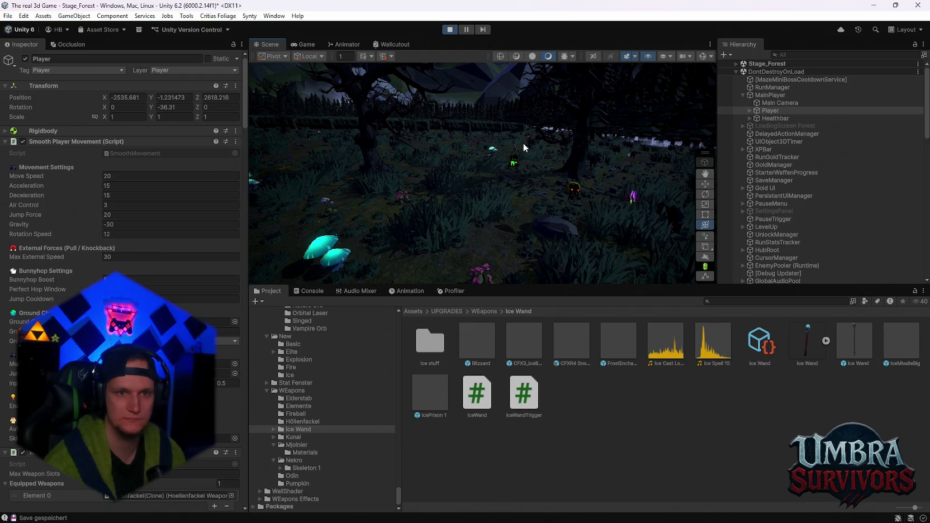
click(514, 166)
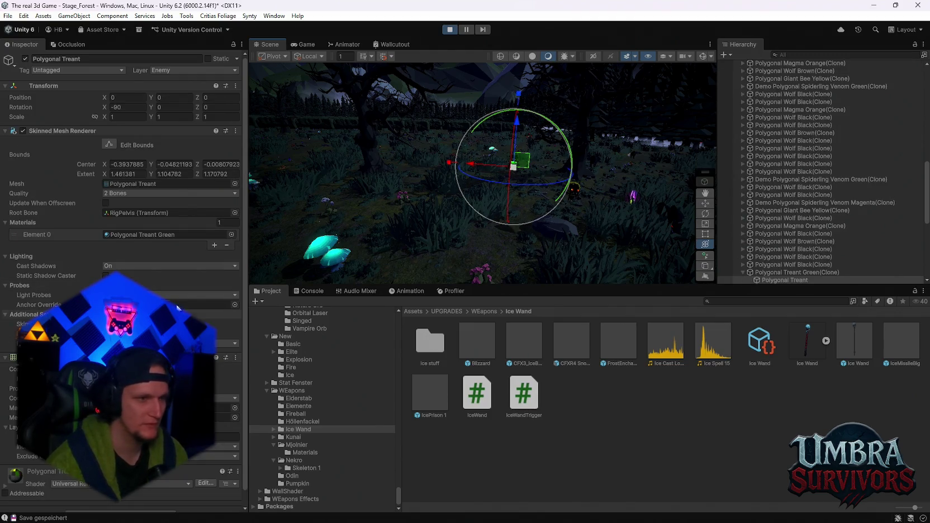
Review Polygonal Treant Green(Clone)'s Inspector settings, then select Polygonal Wolf Black(Clone) instead
scroll(775, 214, down, 3)
click(780, 215)
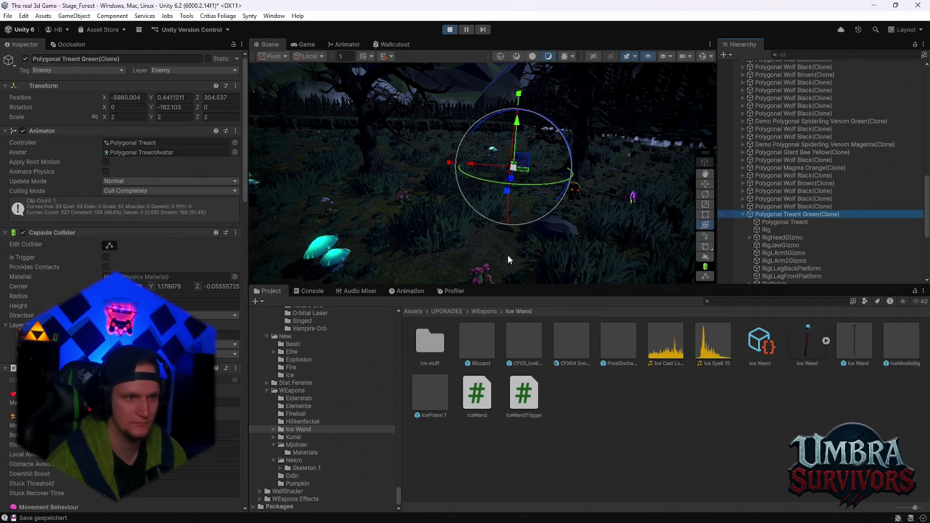
scroll(187, 286, down, 2)
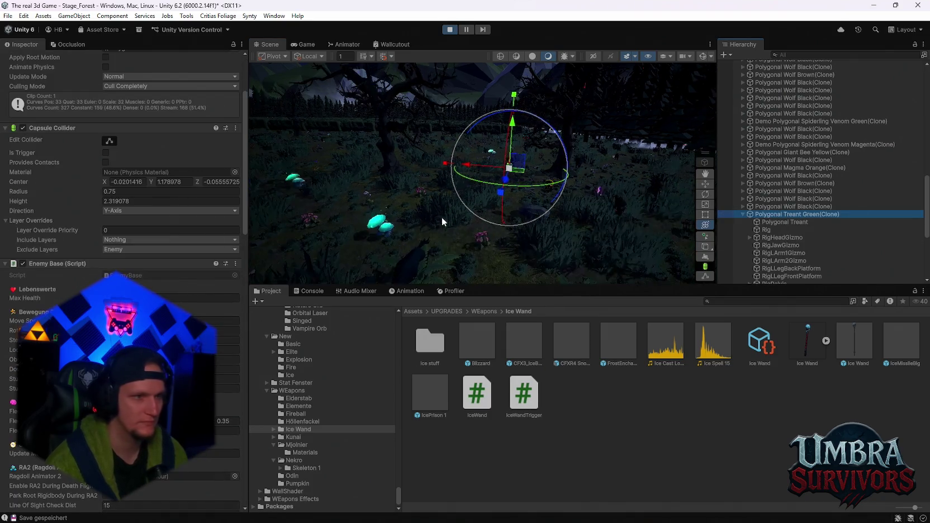
scroll(167, 255, down, 20)
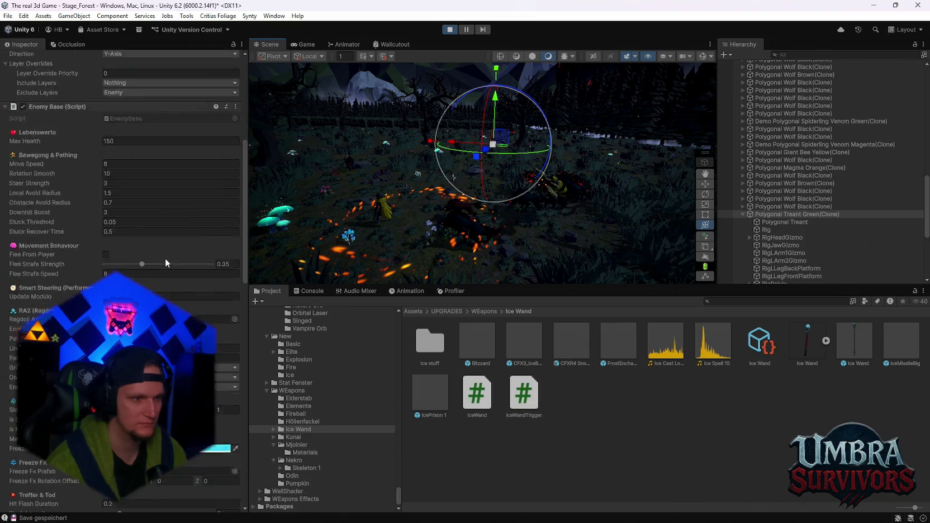
scroll(184, 276, down, 10)
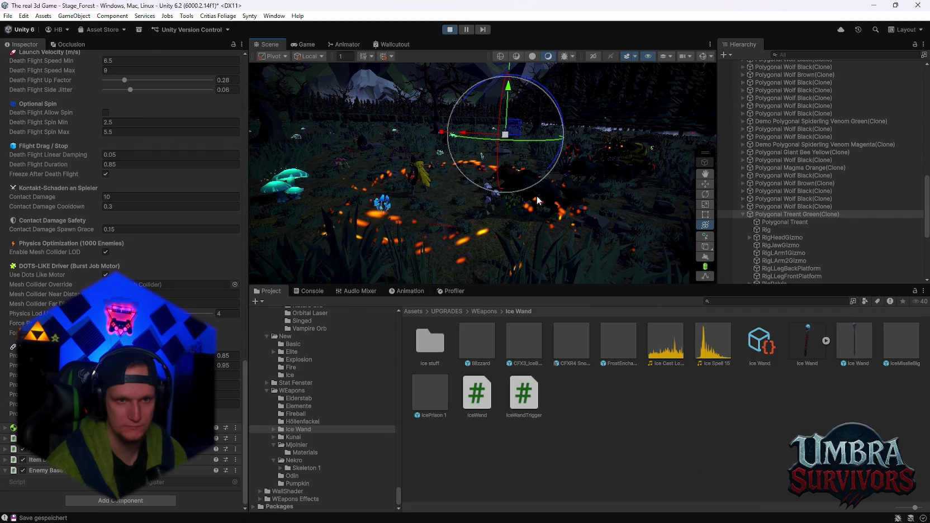
click(590, 180)
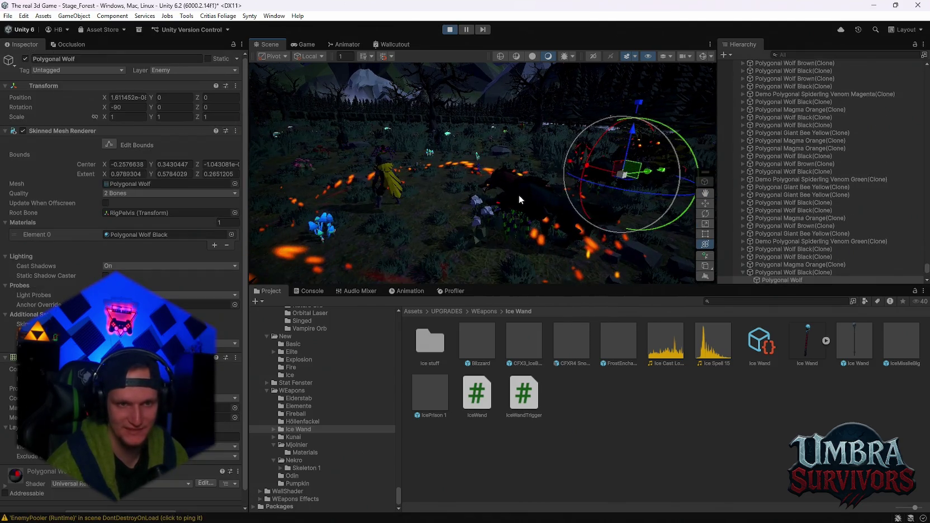
click(766, 271)
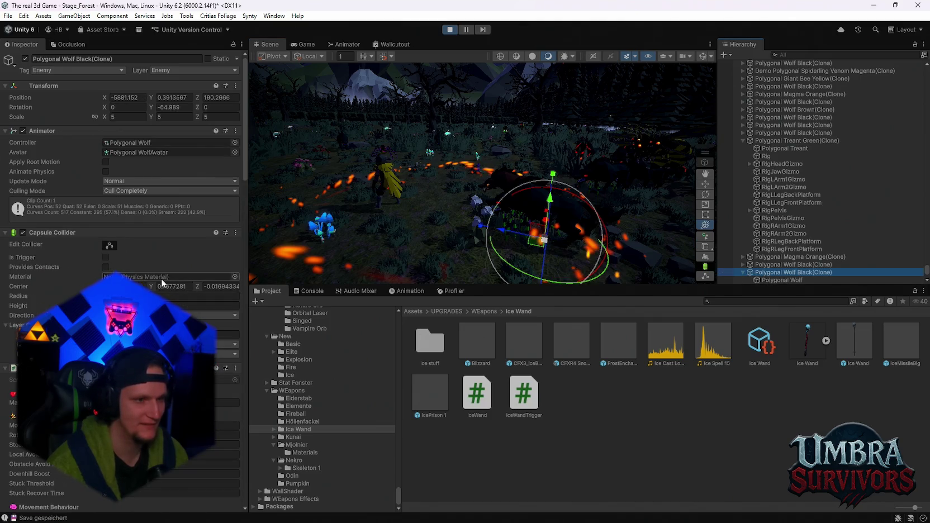
Browse the Hierarchy and select the Treant's Polygonal Treant model
scroll(162, 282, down, 15)
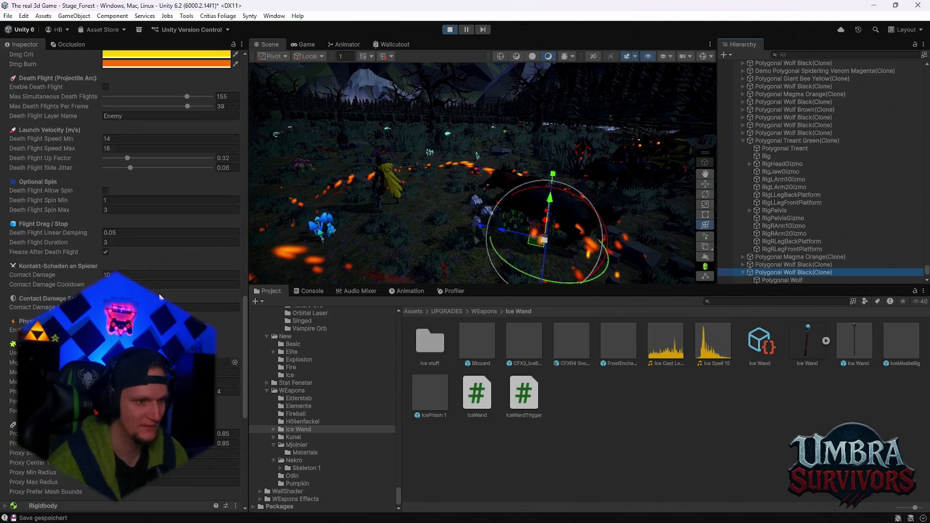
scroll(160, 295, down, 5)
scroll(160, 296, down, 7)
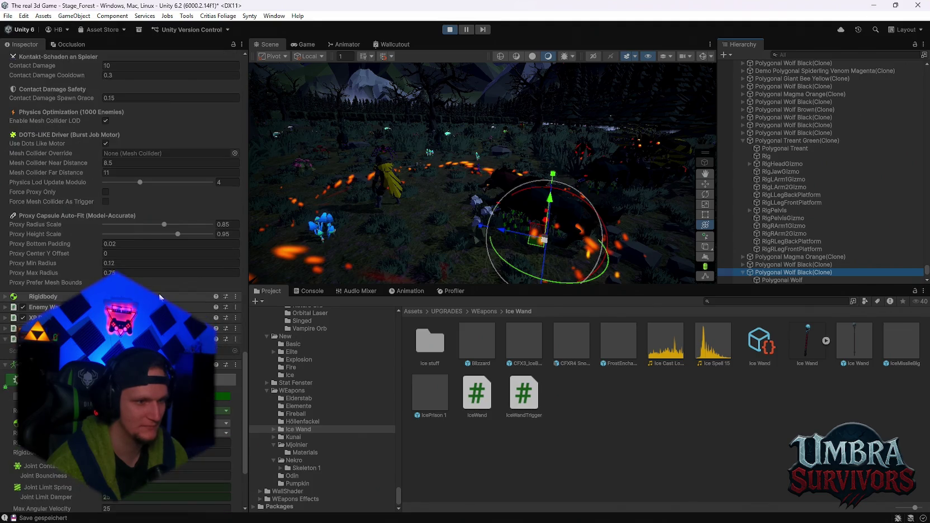
scroll(159, 297, down, 3)
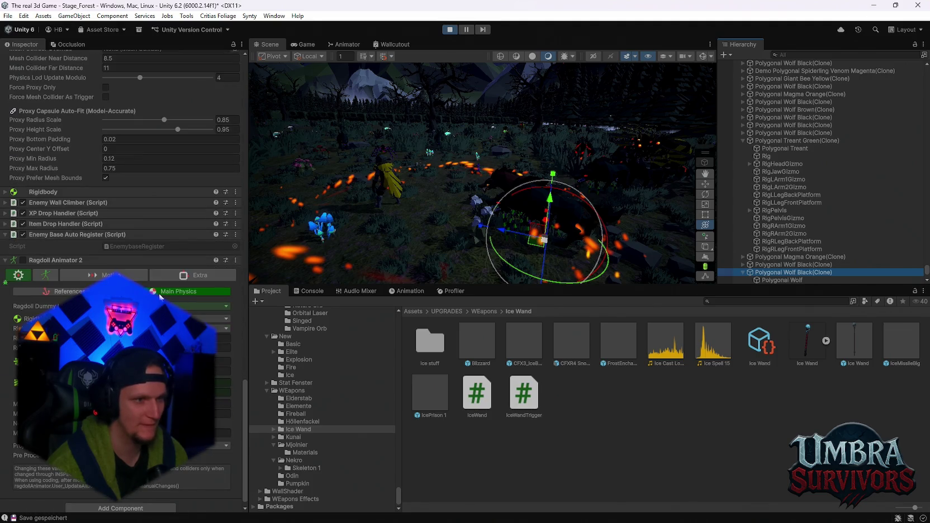
scroll(161, 297, up, 20)
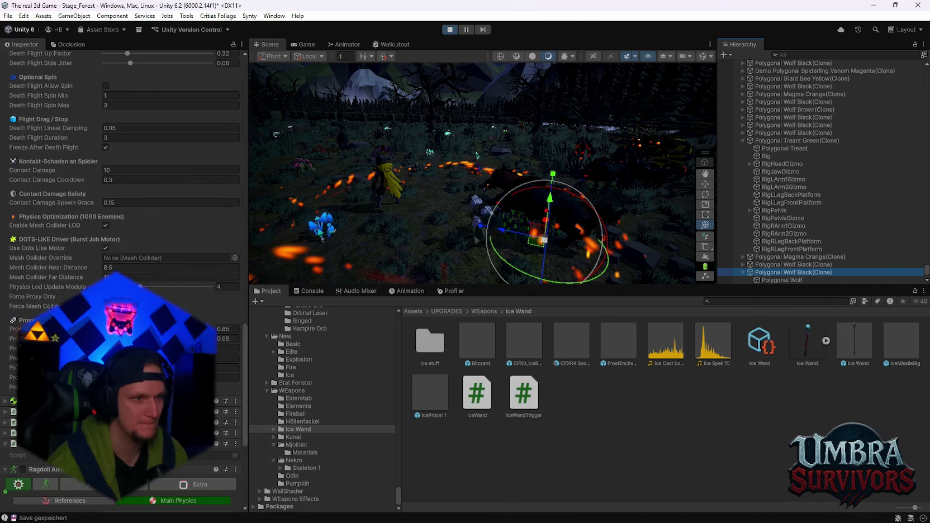
scroll(160, 297, up, 15)
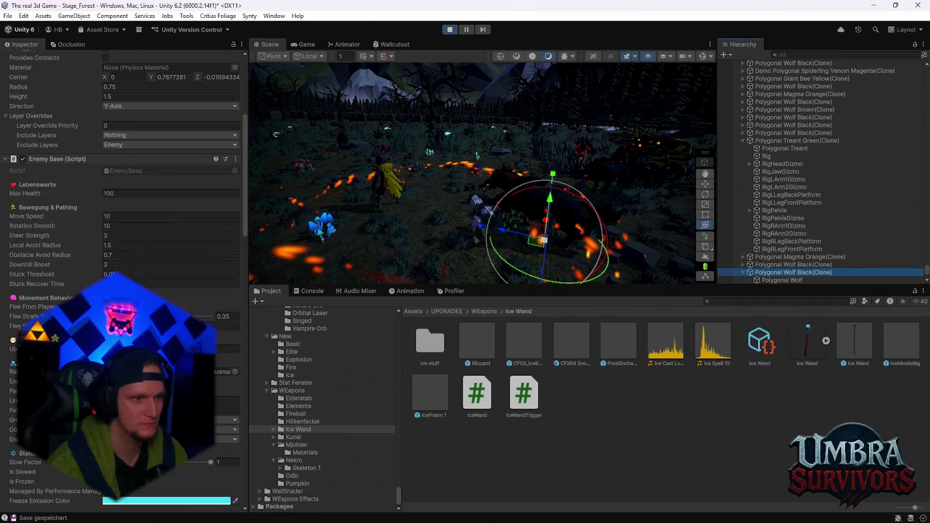
scroll(161, 297, up, 5)
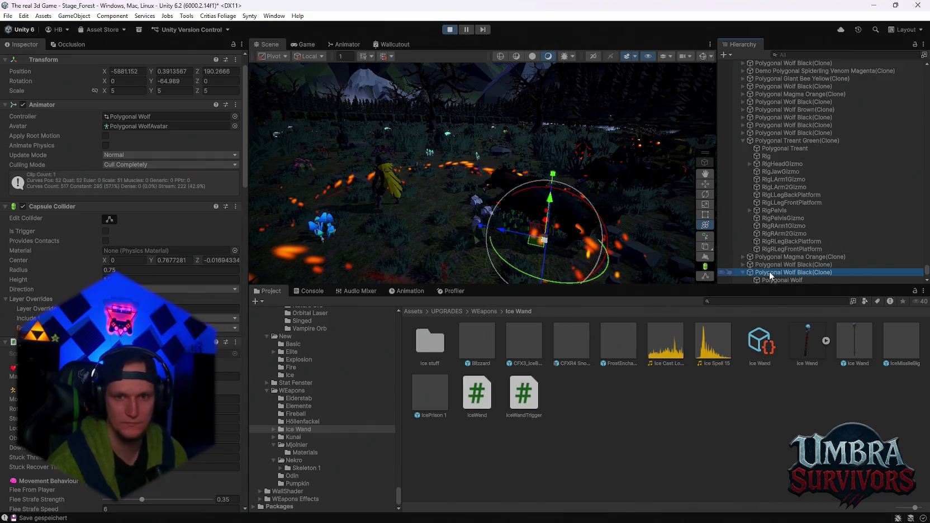
scroll(768, 256, down, 6)
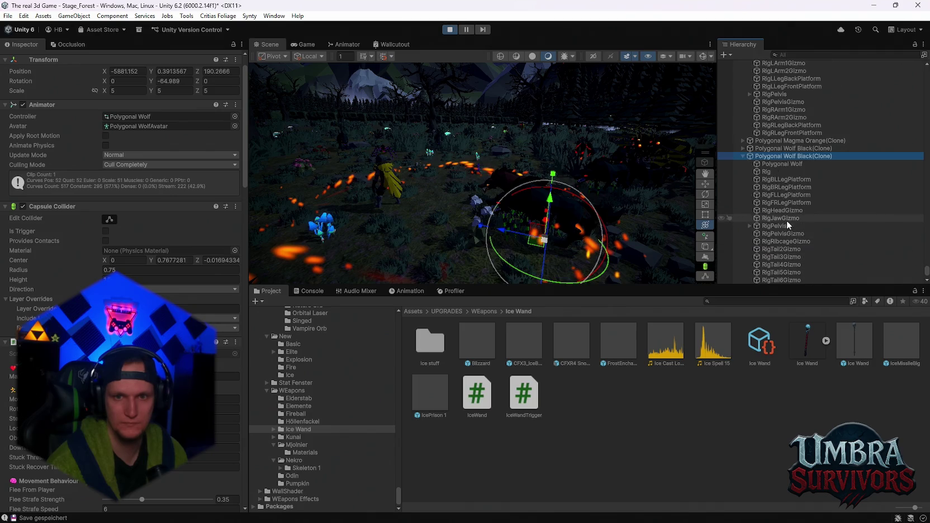
scroll(786, 220, up, 6)
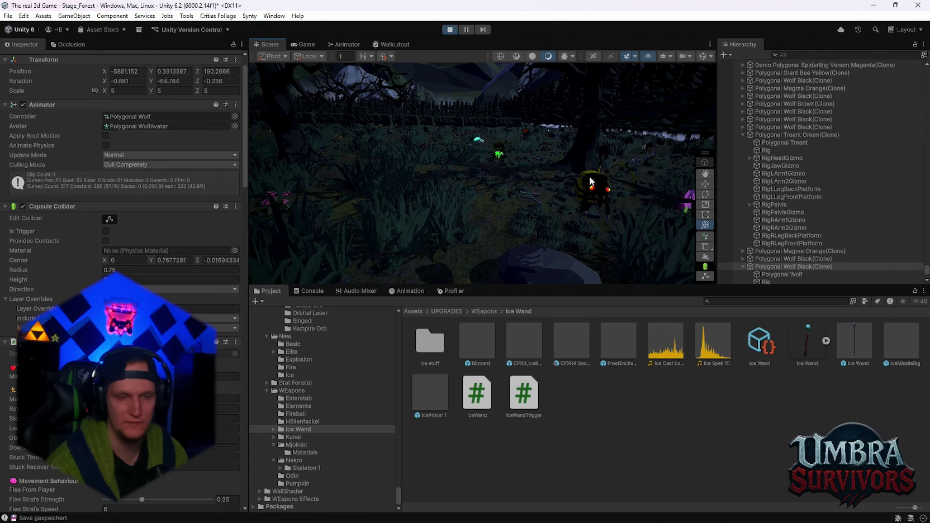
click(785, 143)
scroll(804, 199, up, 4)
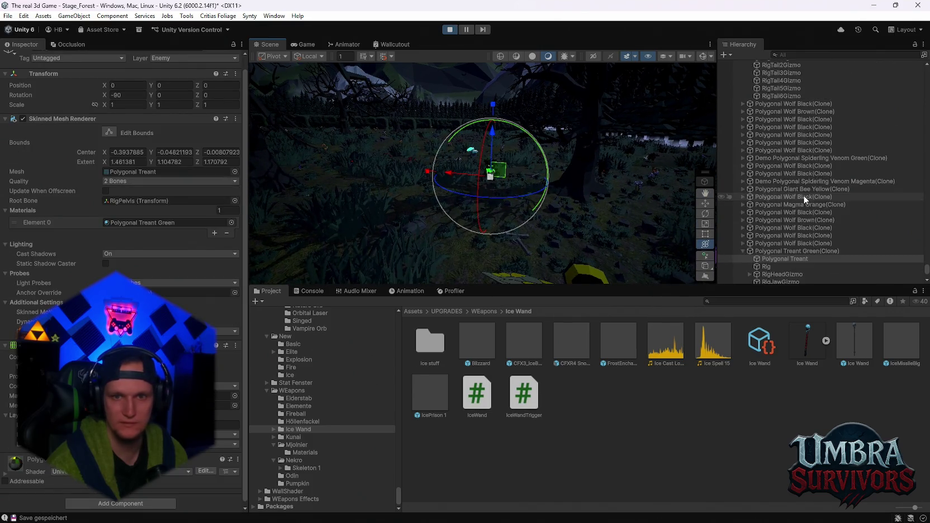
scroll(803, 194, down, 3)
Delete Cylinder (1) and Cylinder (2) under RigHeadGizmo, then return to the paused Game view
click(749, 187)
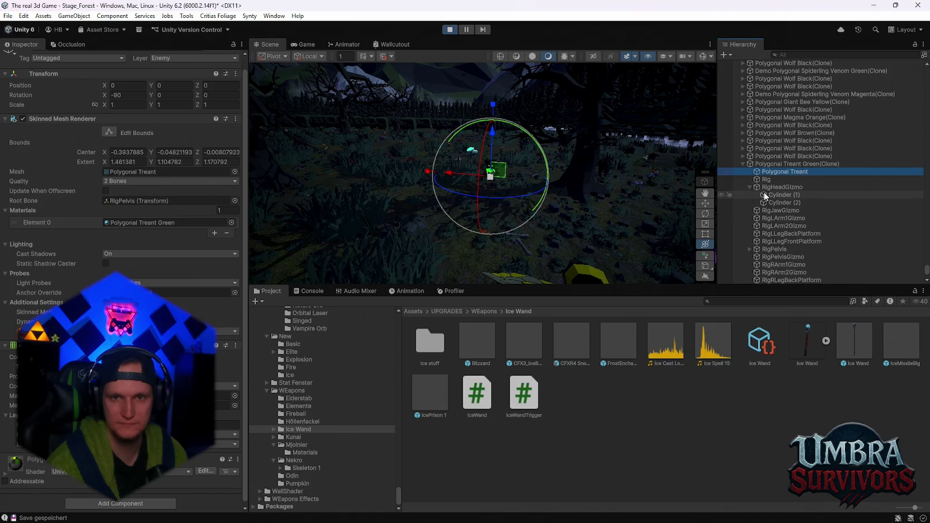
click(765, 194)
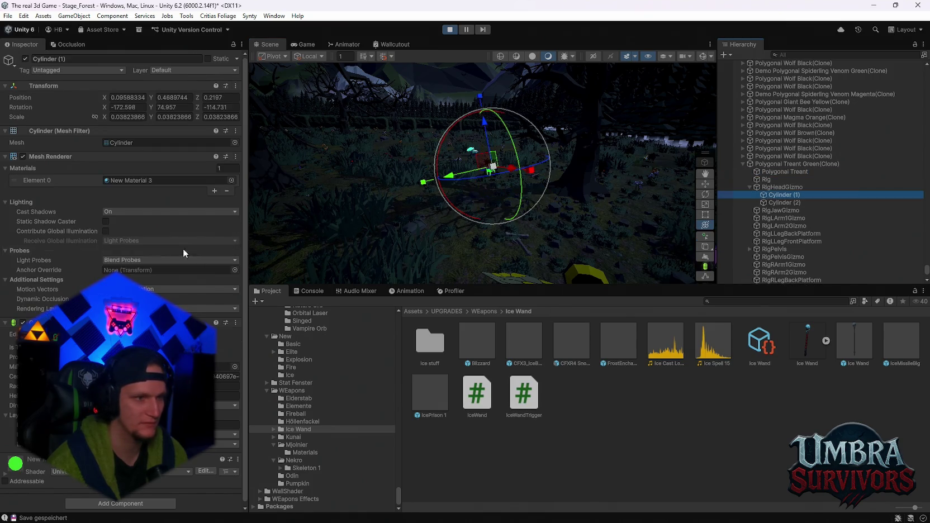
ctrl+click(776, 203)
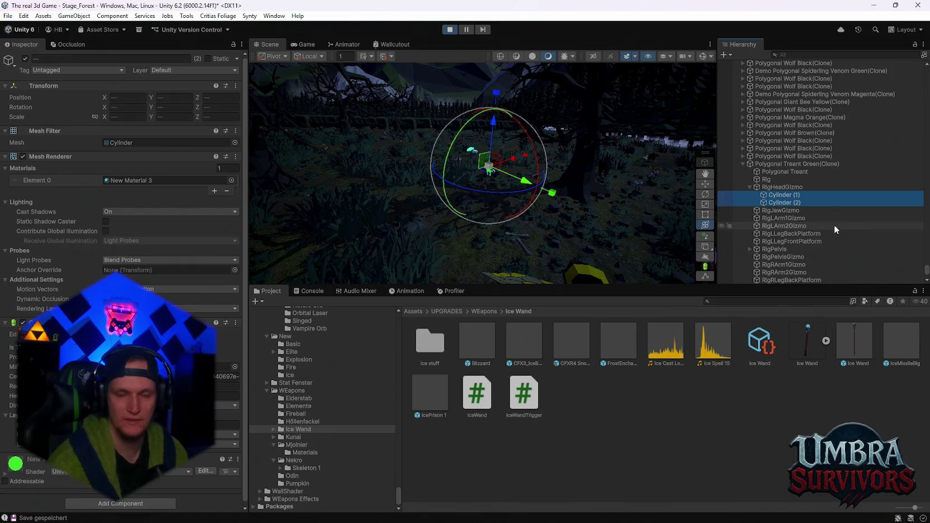
key(Delete)
click(304, 44)
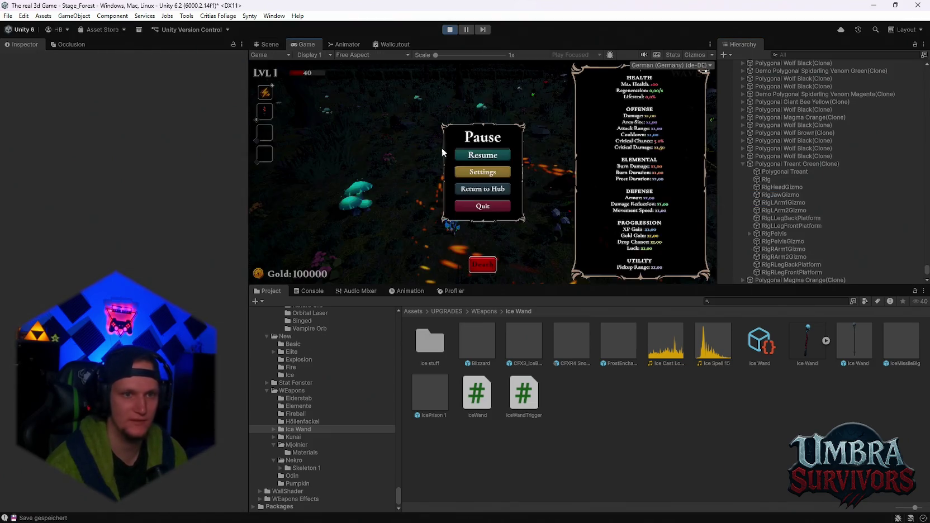
Resume the Stage_Forest game, play briefly, then stop play mode to return to Stage_Hub
click(472, 156)
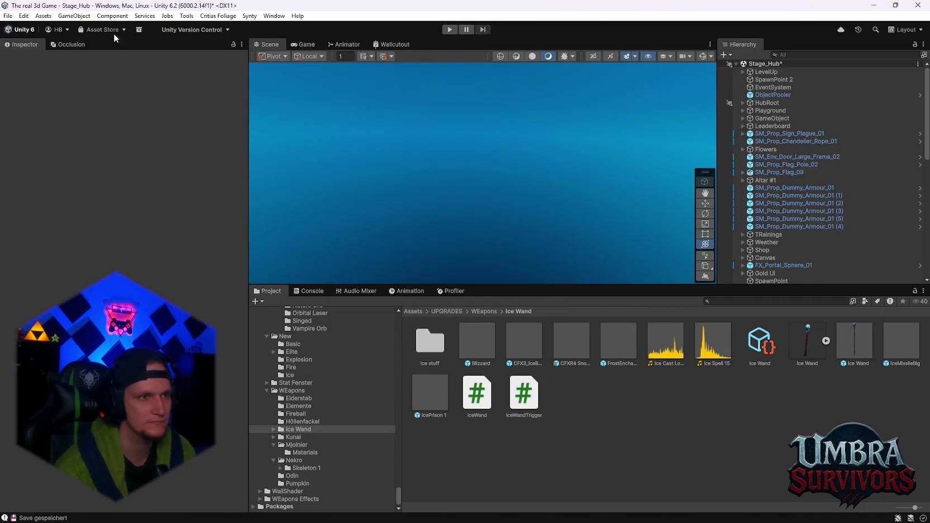
click(23, 16)
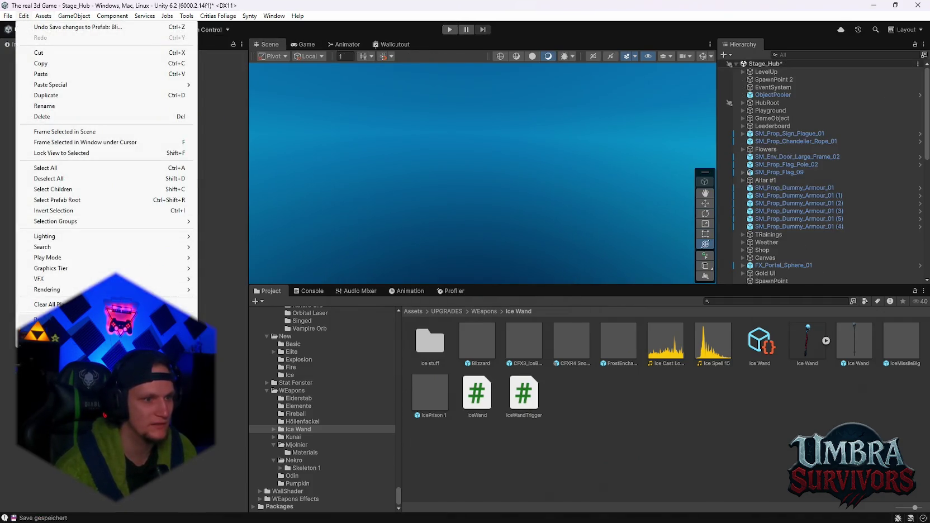
Inspect the Physics Layer Collision Matrix in Project Settings, close it, and start play mode
click(21, 318)
click(285, 133)
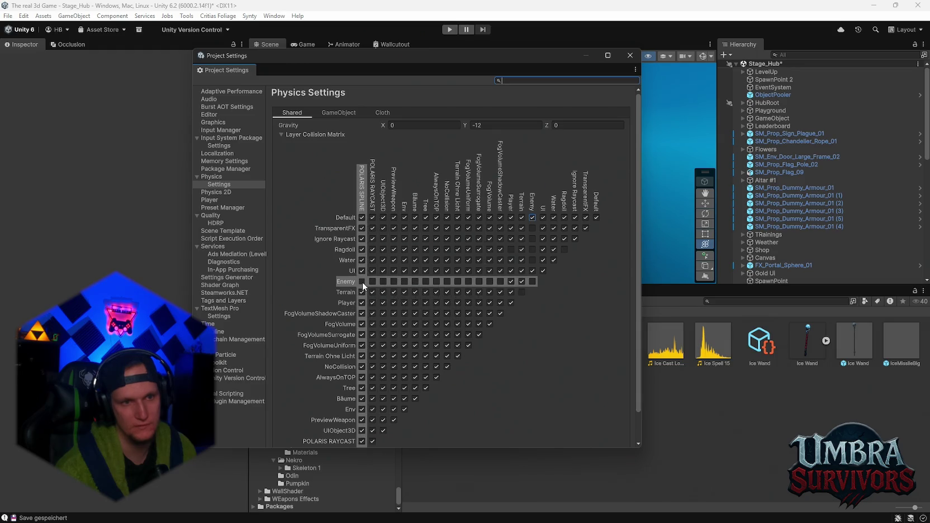
click(630, 56)
click(450, 29)
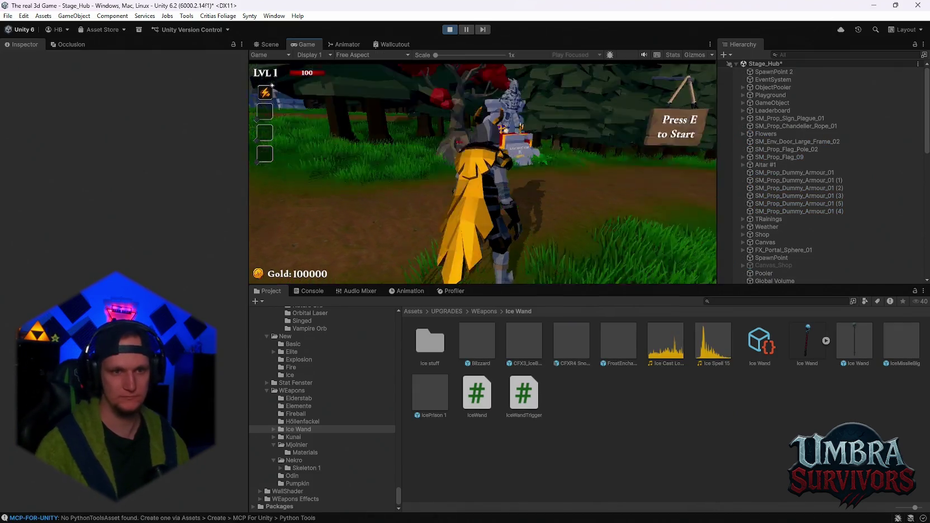
Visit the weapon building's book, then go through the gate and hit the training dummies with ice shots
key(w)
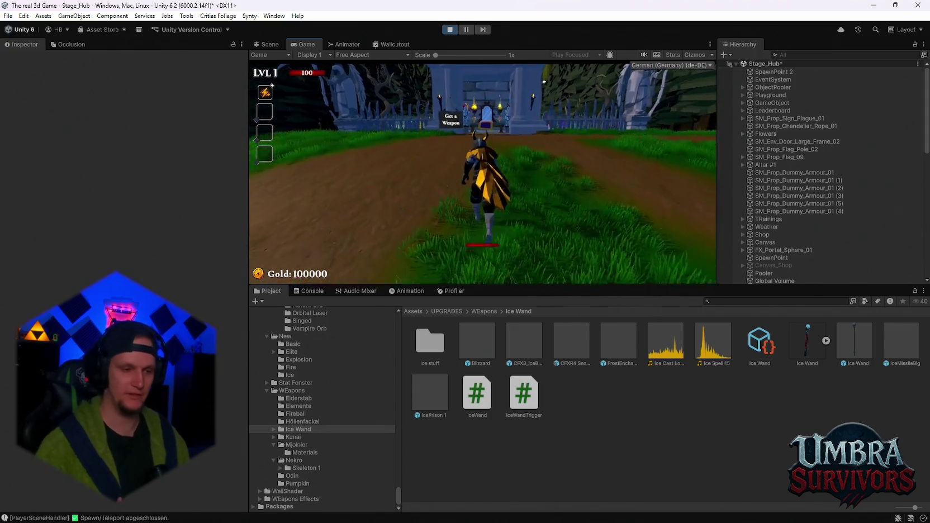
key(w)
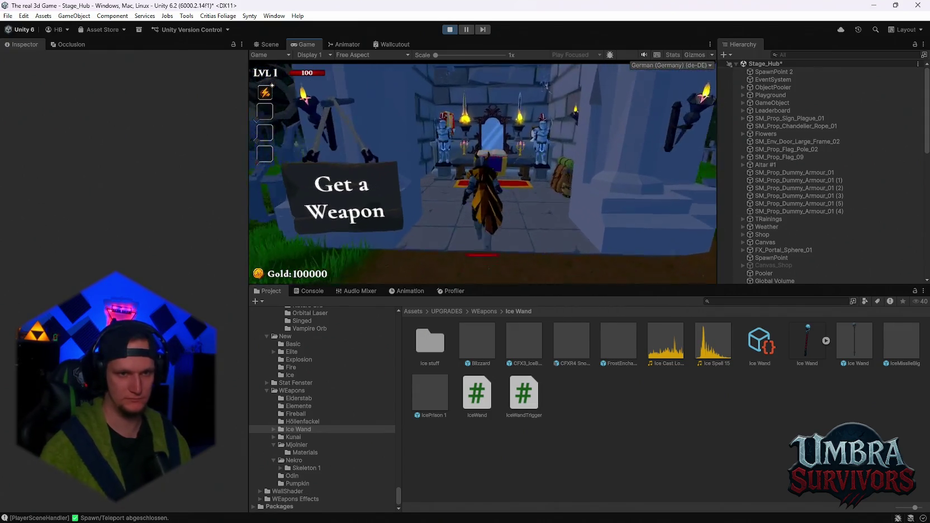
key(Escape)
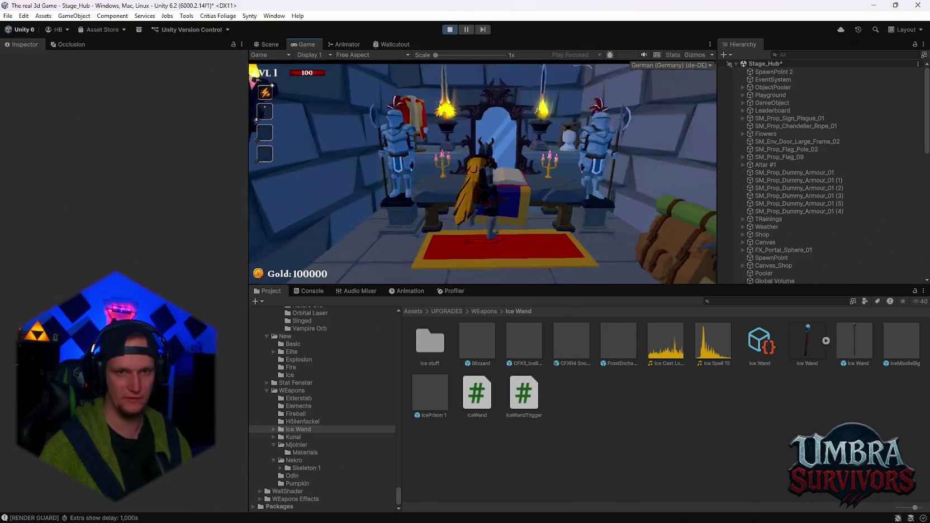
key(s)
key(w)
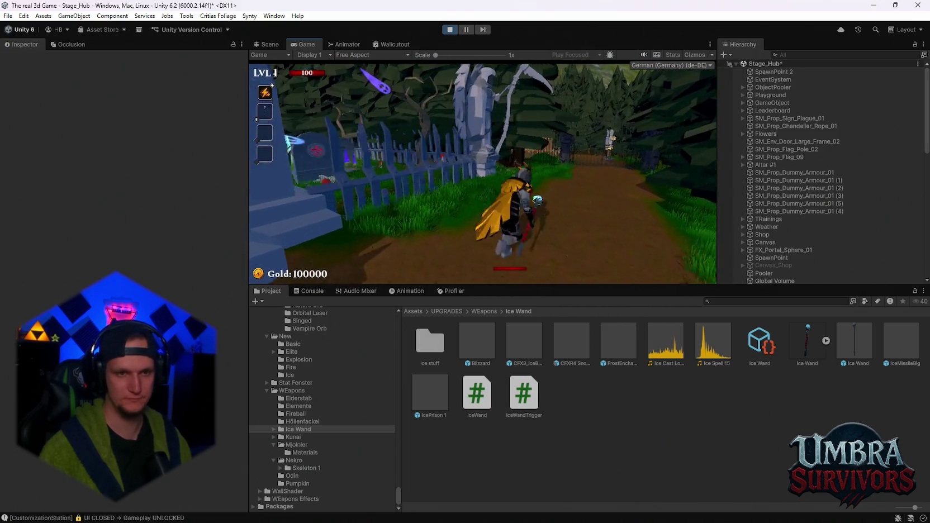
key(w)
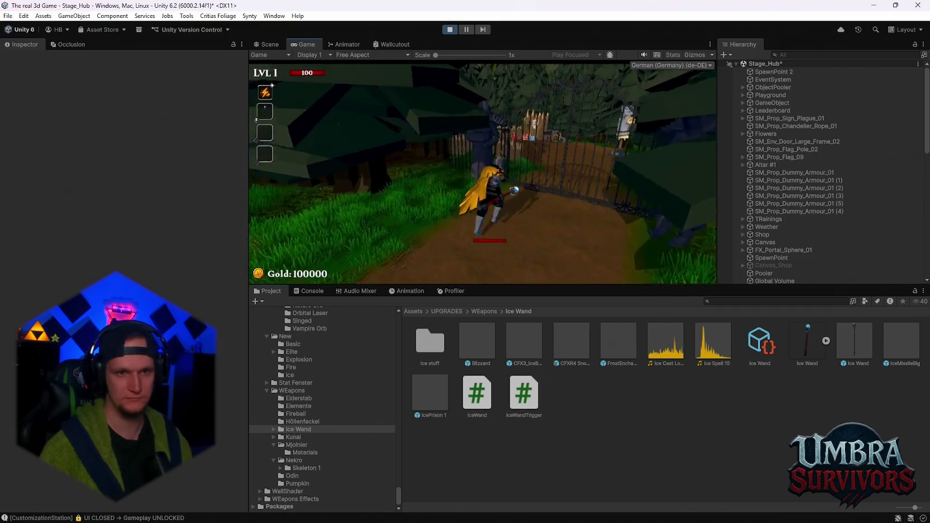
key(w)
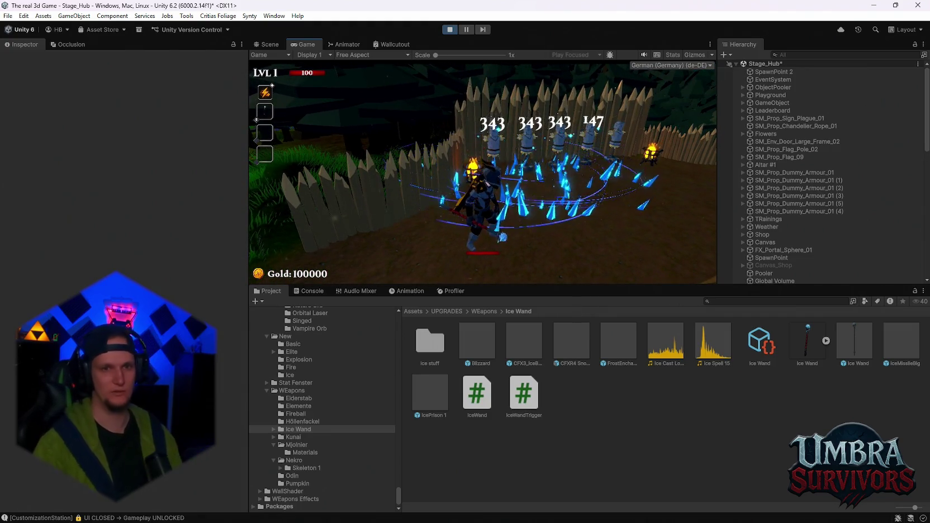
Run back past the Get a Weapon sign to the weapon altar to fill the second slot
key(w)
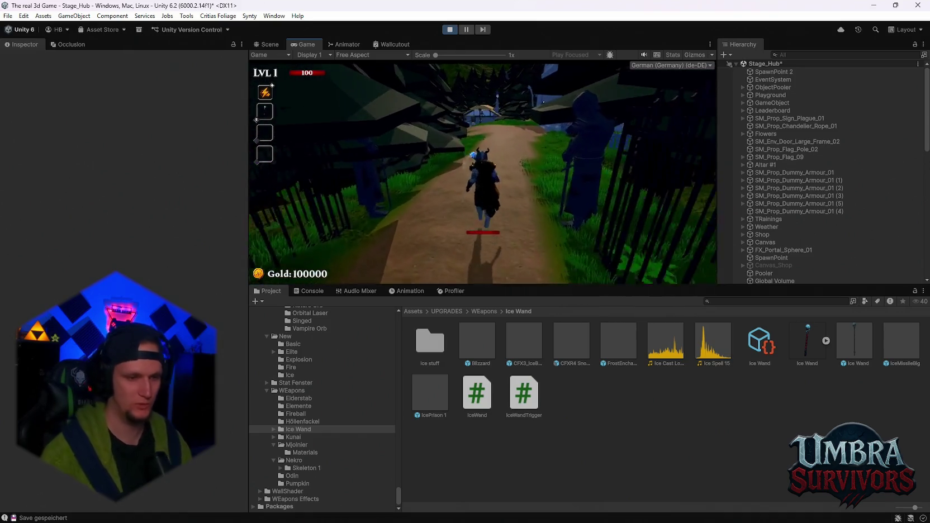
key(w)
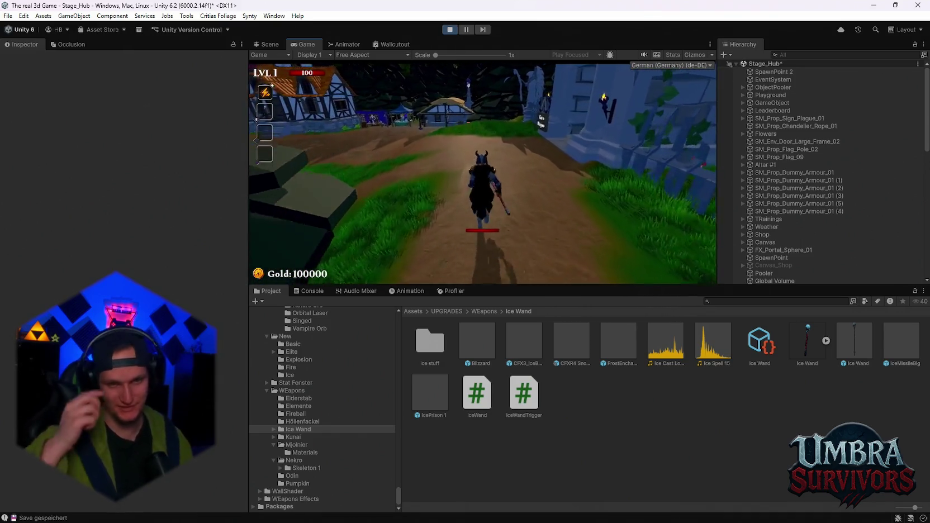
key(w)
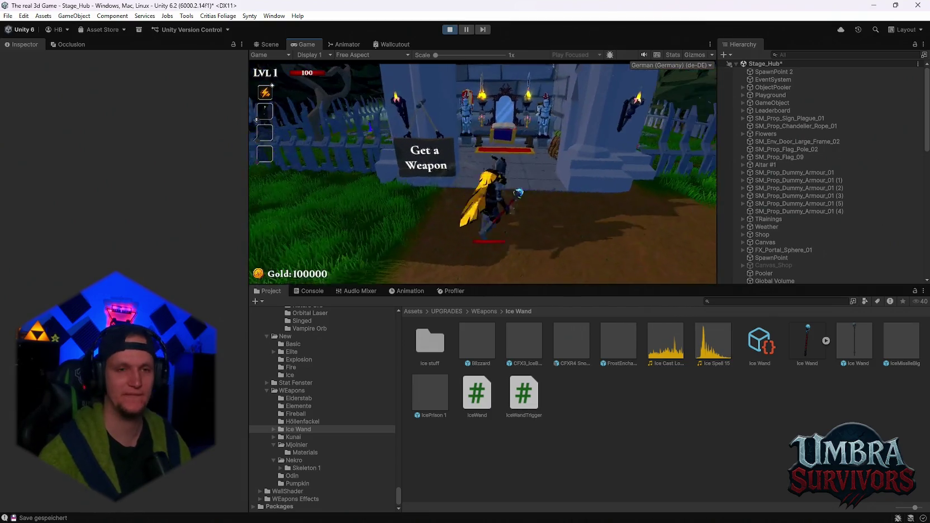
key(w)
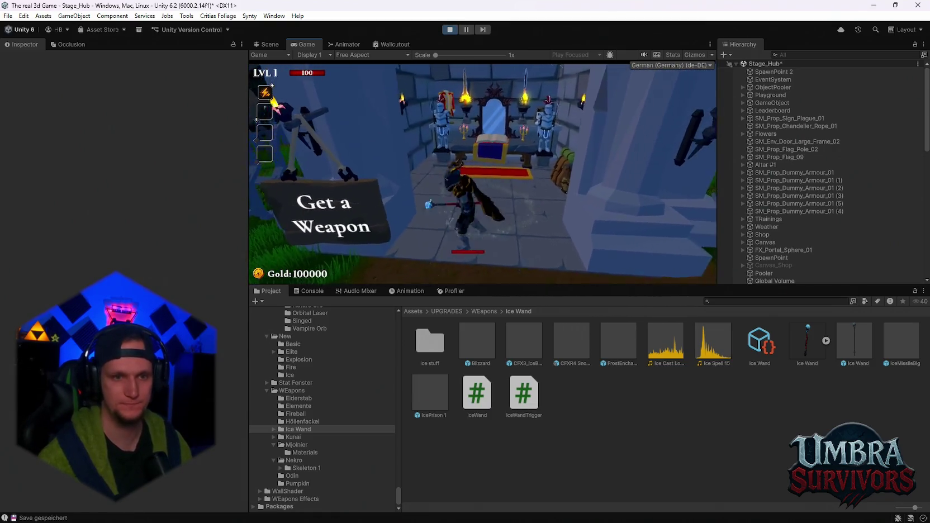
key(w)
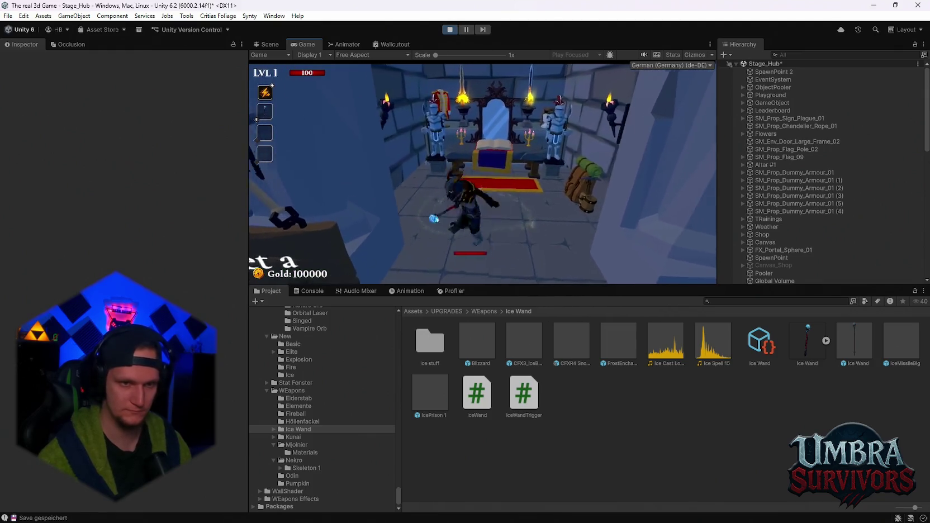
key(s)
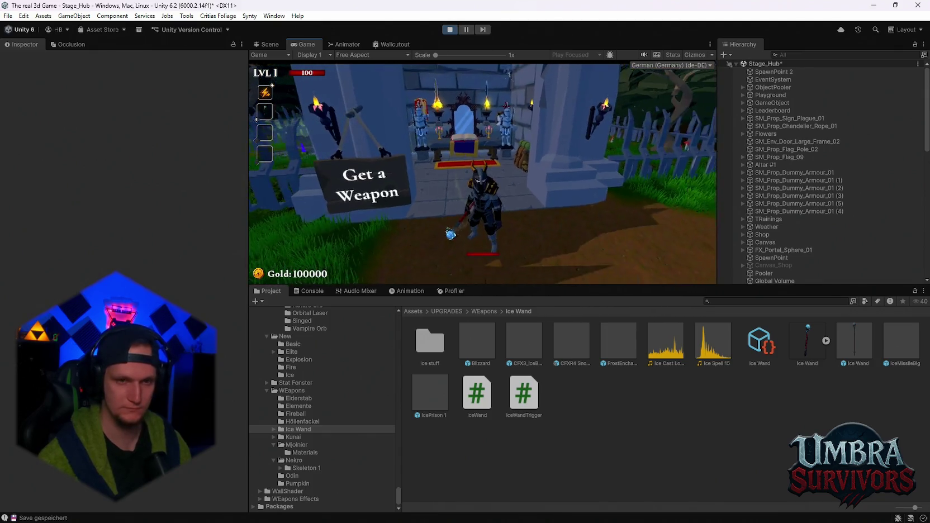
key(w)
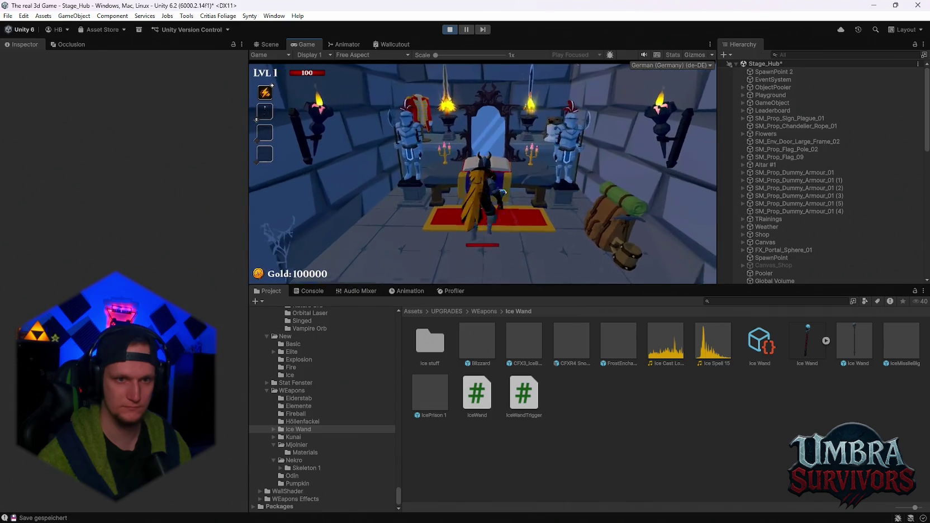
Leave the altar, bring up the pause stats menu, and stop play mode
key(s)
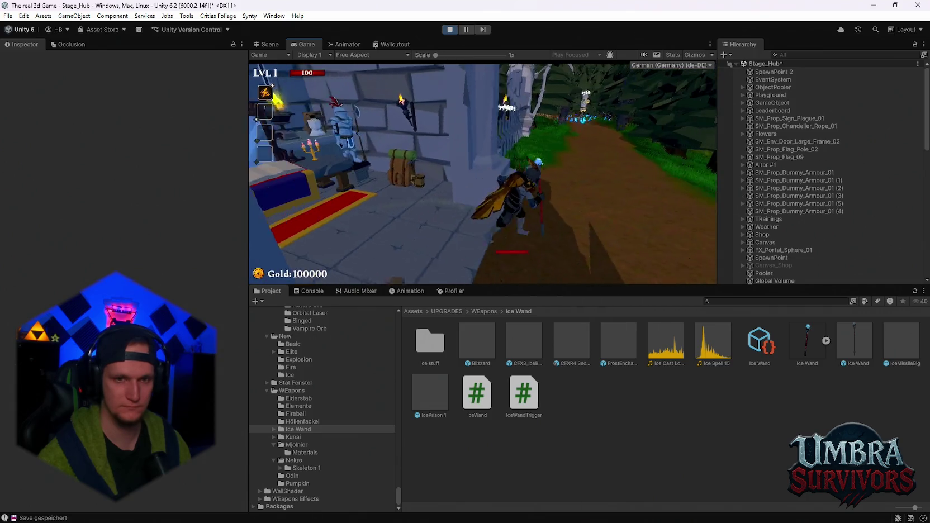
key(Escape)
click(450, 29)
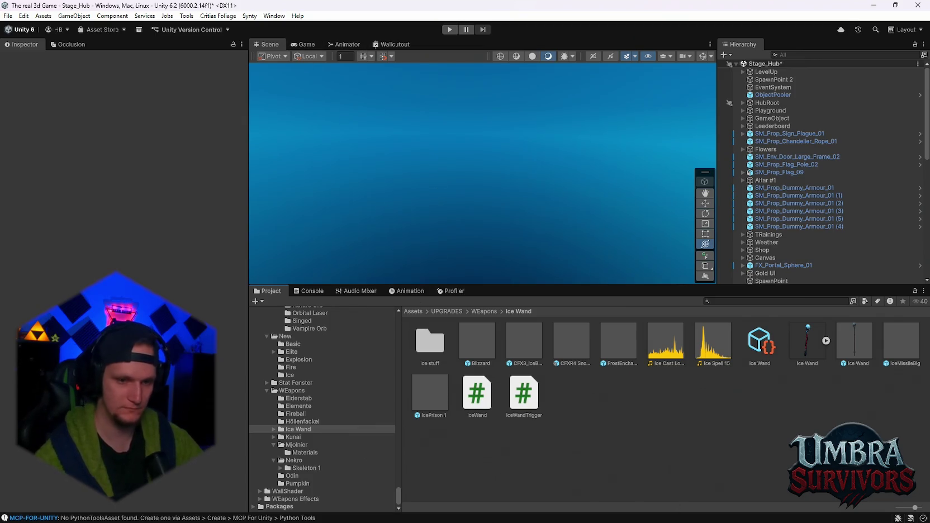
Open the File menu while editing the Stage_Hub scene
mouse_move(666, 495)
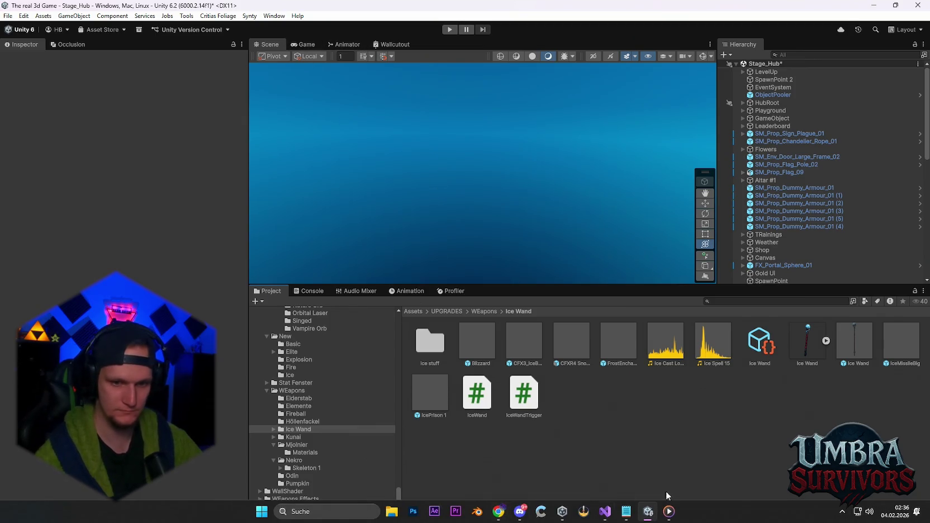
click(8, 16)
Glance at Build Profiles, then go to the Physics settings' GameObject tab
click(38, 141)
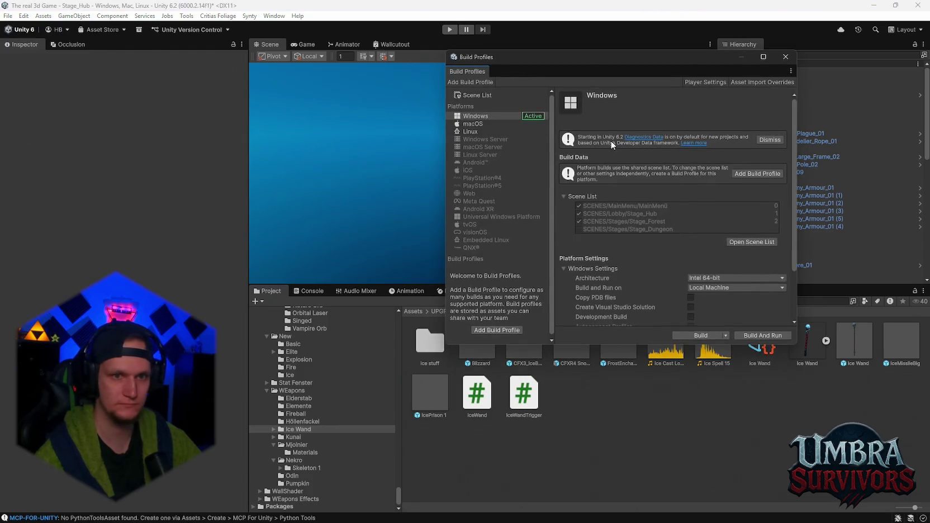
click(785, 57)
click(24, 17)
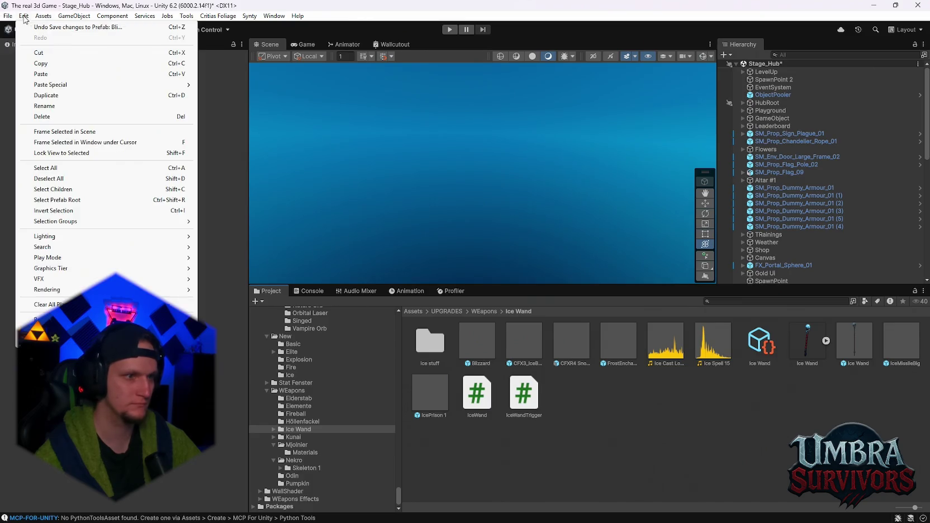
click(45, 319)
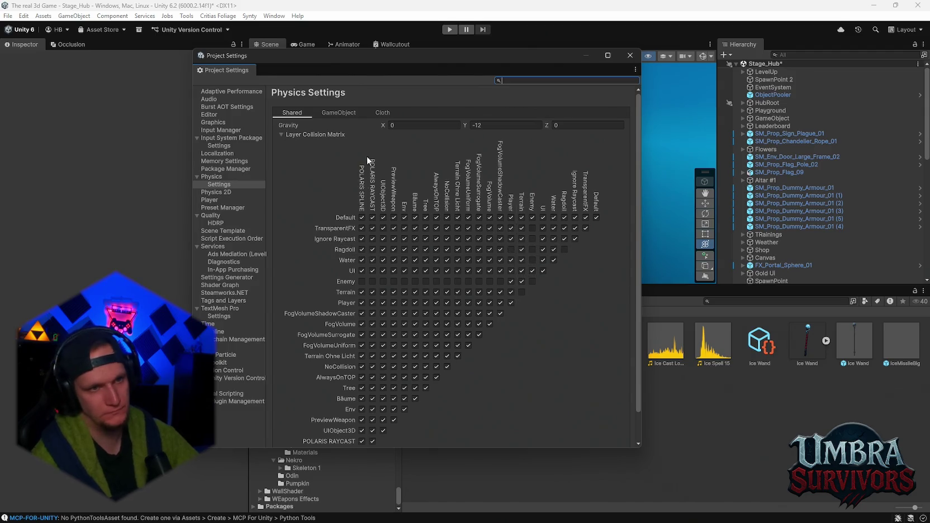
click(338, 113)
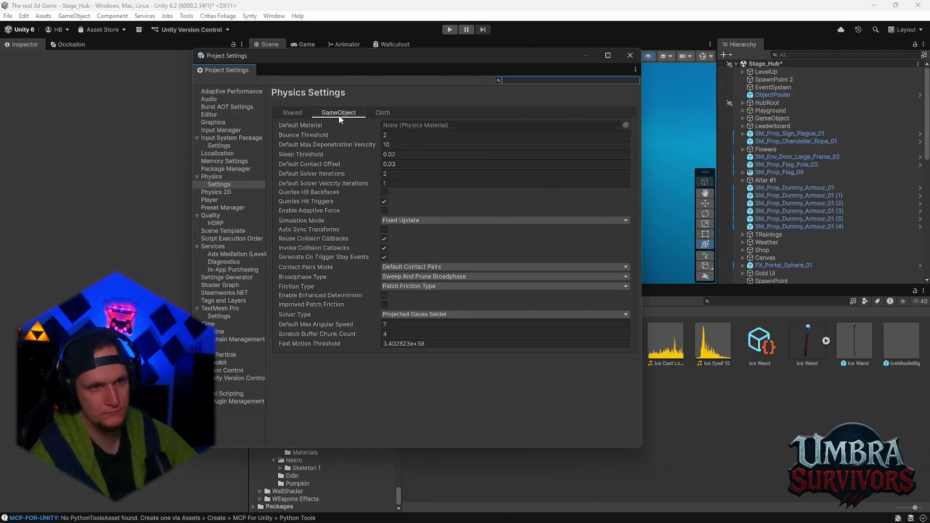
Set Broadphase Type to Automatic Box Pruning, close Project Settings, and start play mode
click(410, 276)
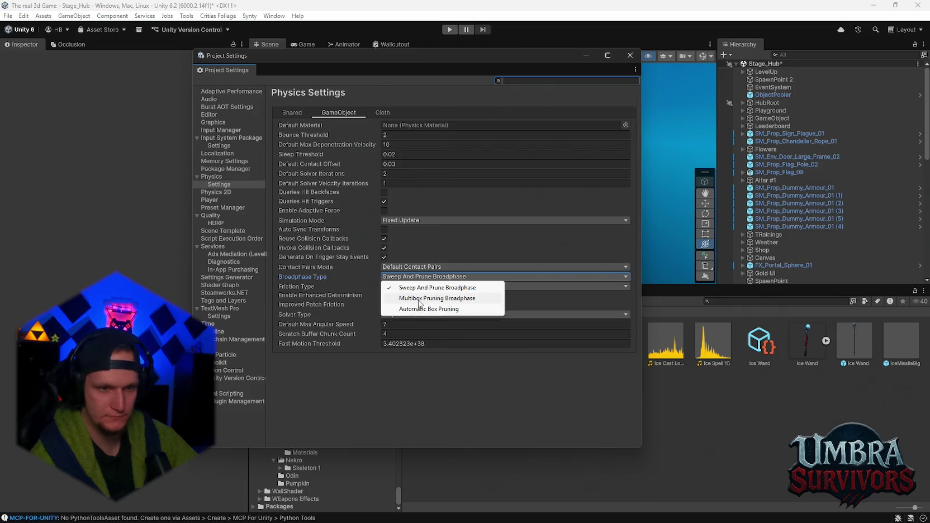
click(437, 300)
click(411, 279)
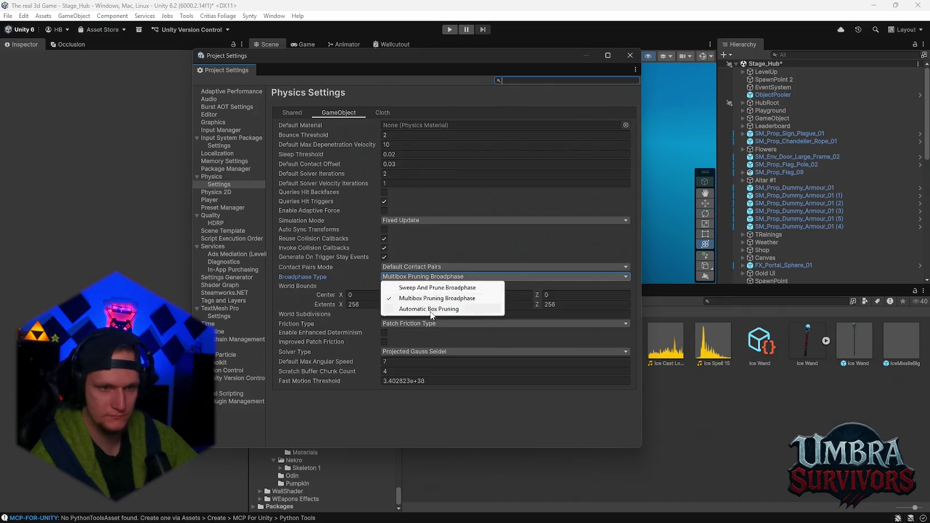
click(427, 309)
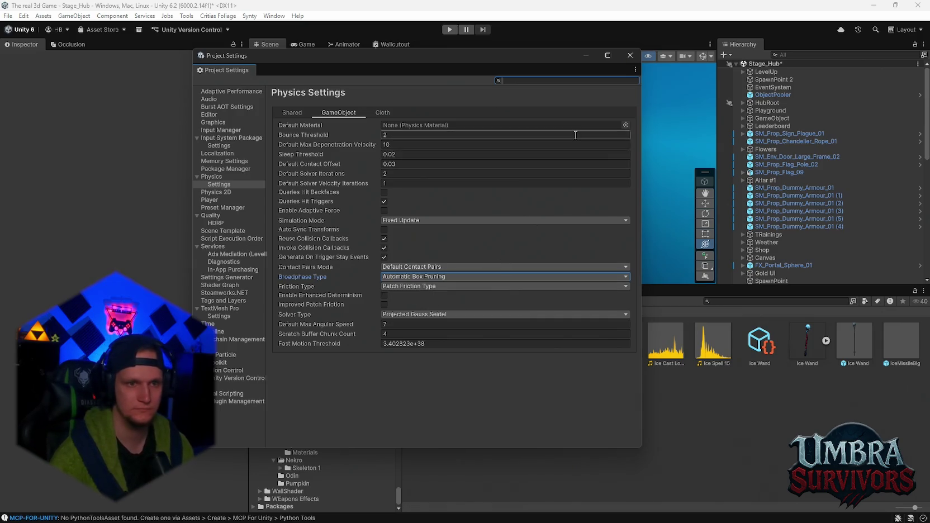
click(628, 58)
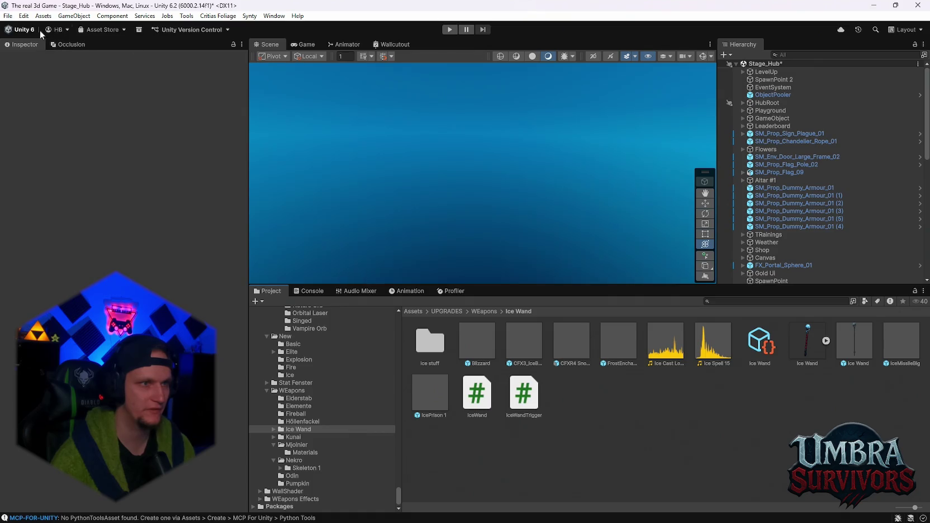
click(447, 31)
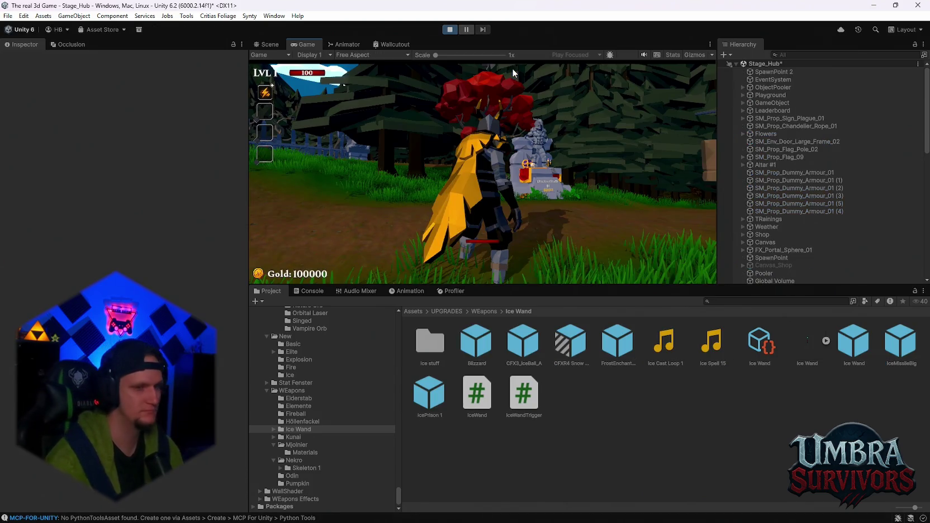
Run the knight through the gate to the altar, opening the weapon book at Infernal Torch max level
key(w)
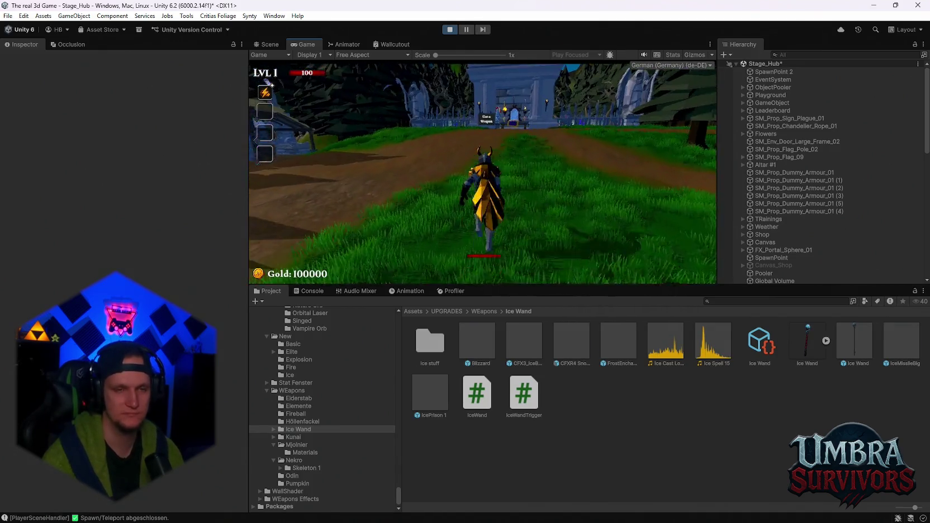
key(w)
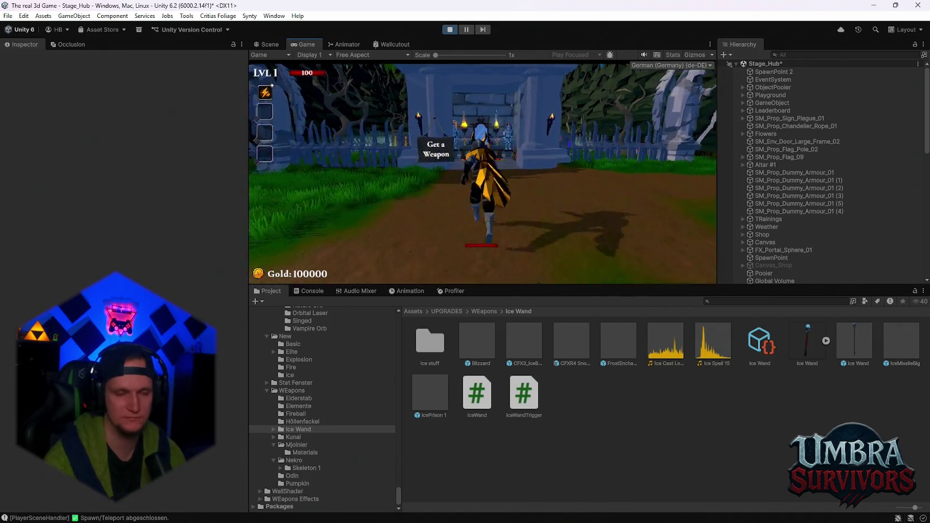
key(w)
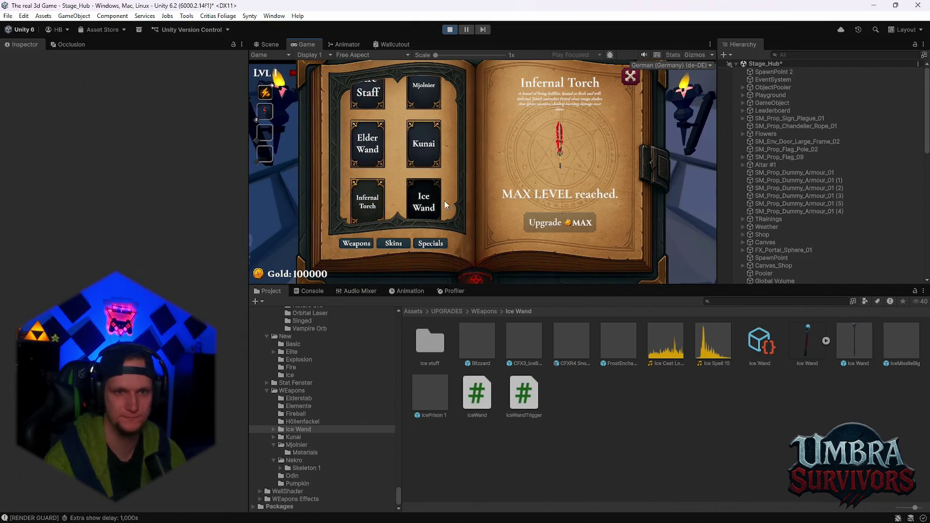
Equip the Ice Wand from the weapon book and run up the forest path through the gate
click(424, 201)
key(Escape)
key(w)
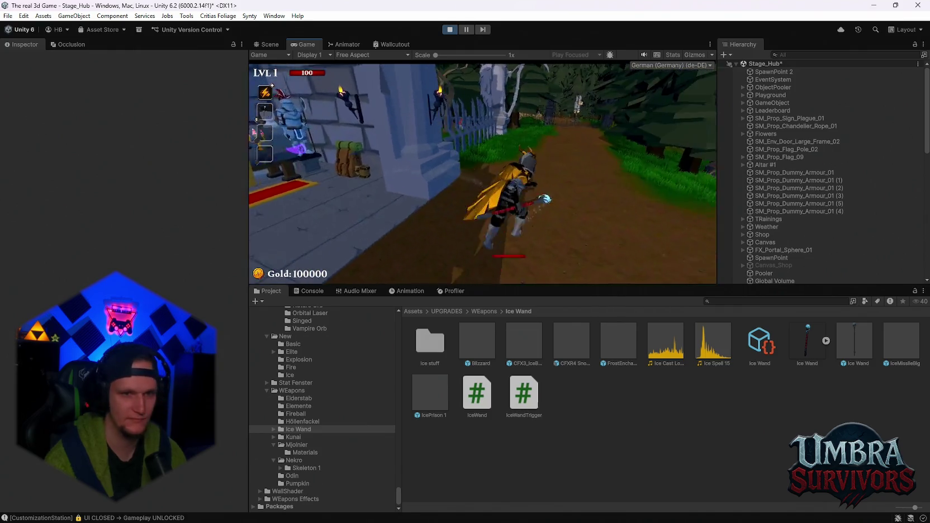
key(w)
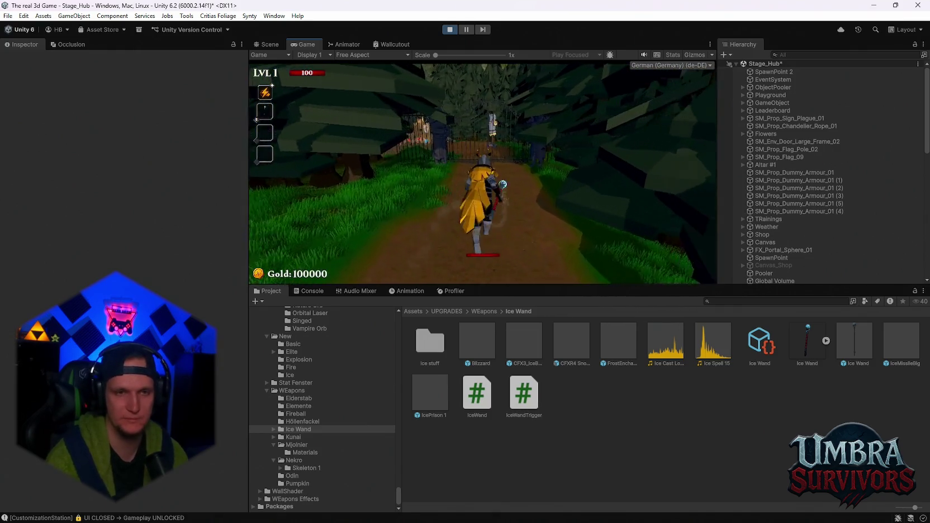
key(w)
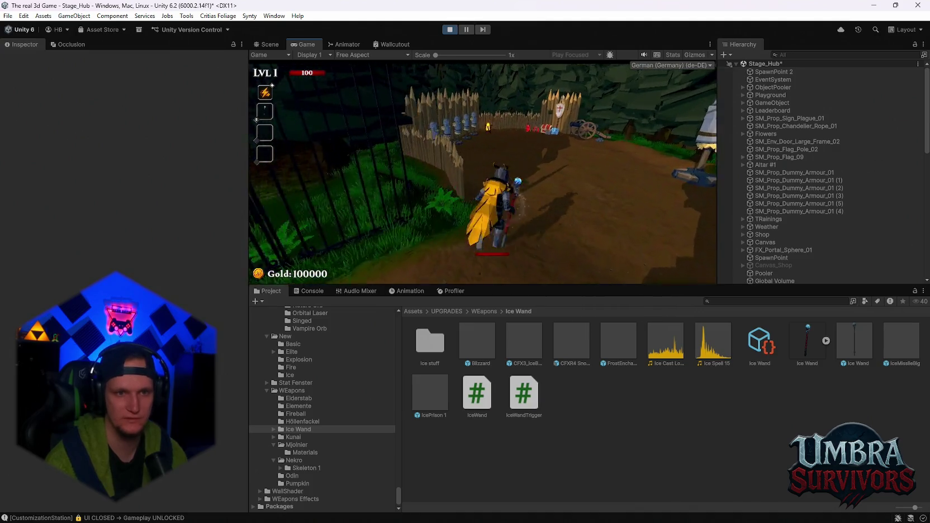
Hit the training dummies with ice shots, then run and jump back toward the town square
key(w)
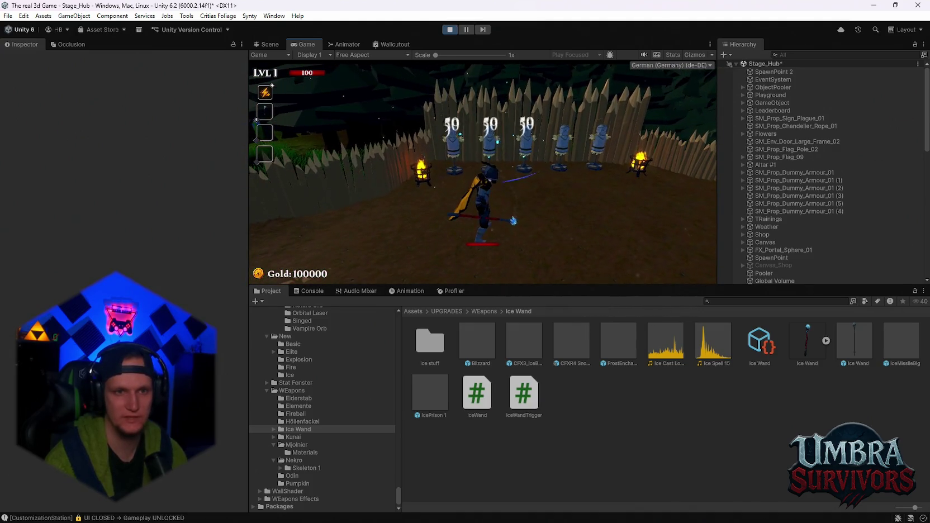
key(w)
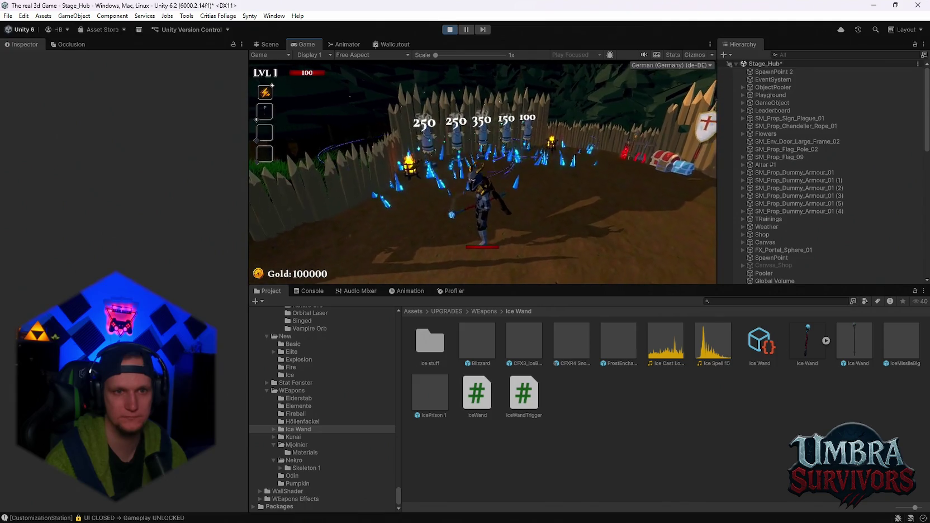
key(w)
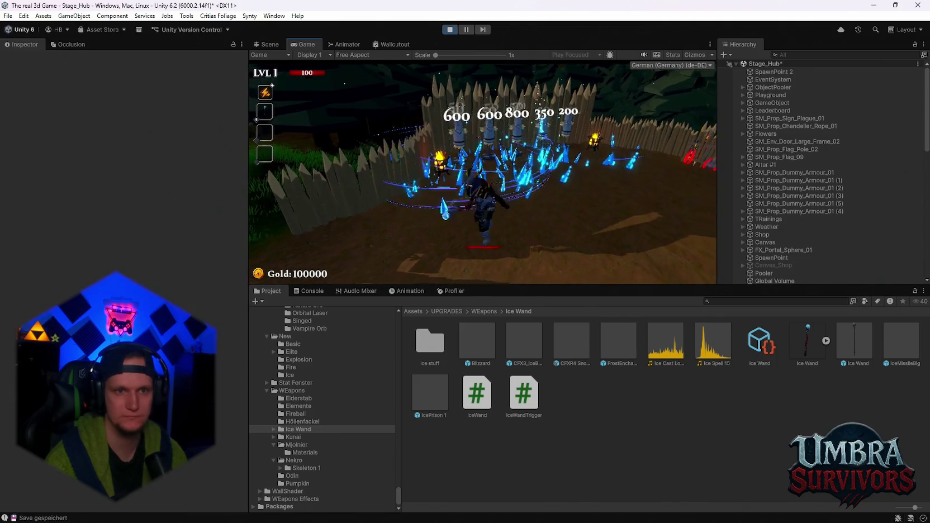
key(s)
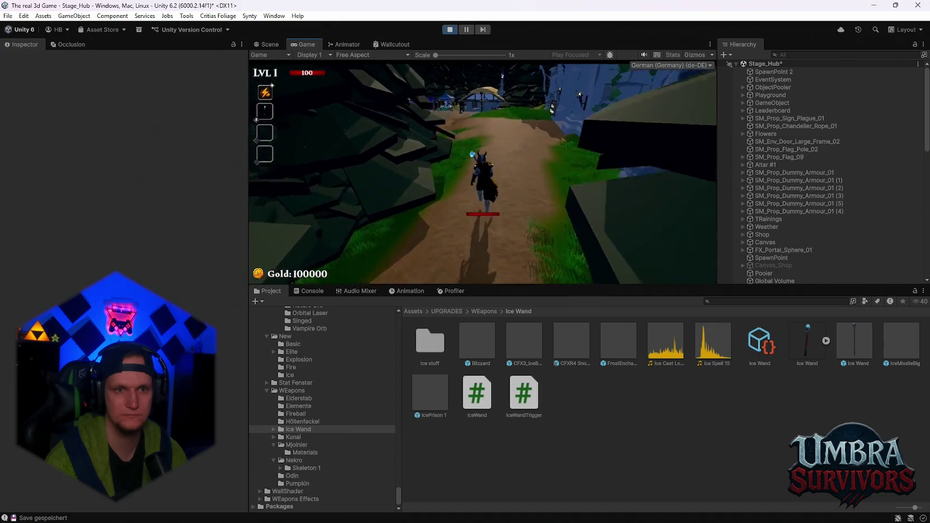
key(space)
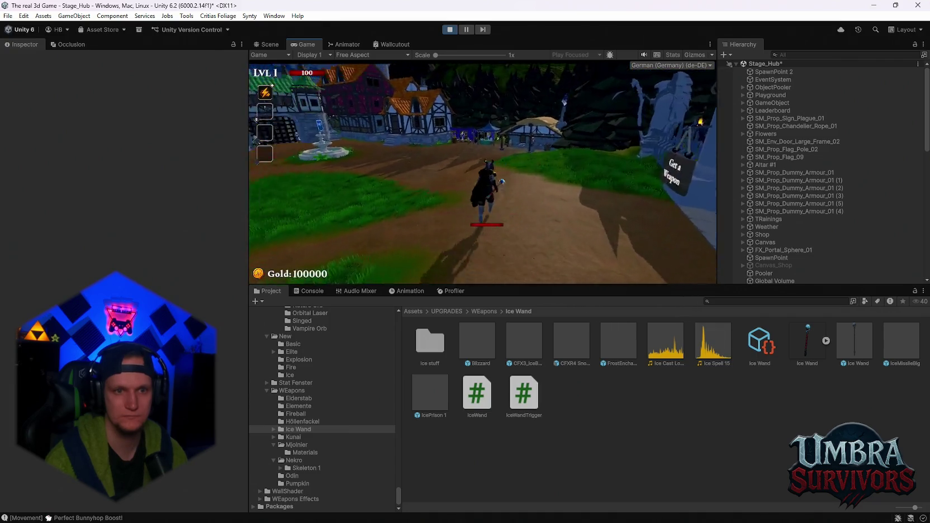
key(a)
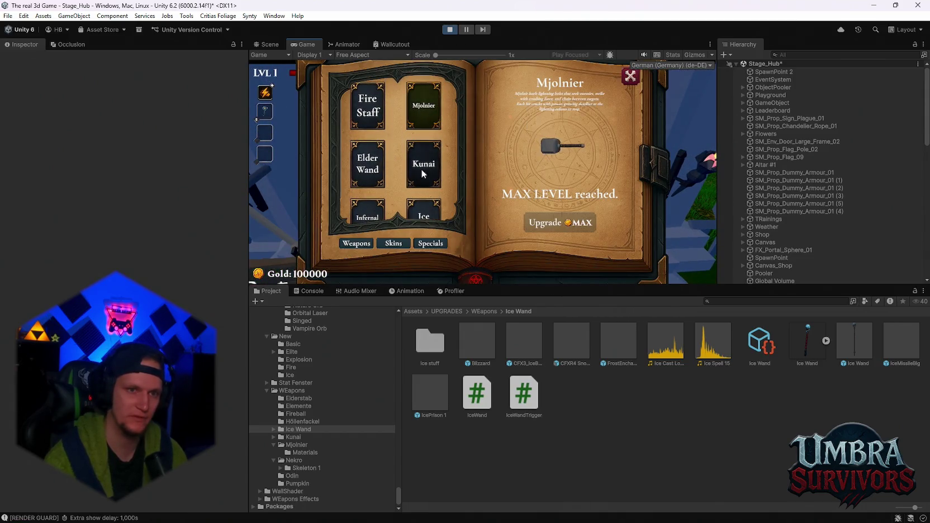
Browse the Ice Wand, Kunai, Elder Wand, Infernal Torch and Fire Staff weapon pages
click(422, 174)
click(423, 213)
click(423, 167)
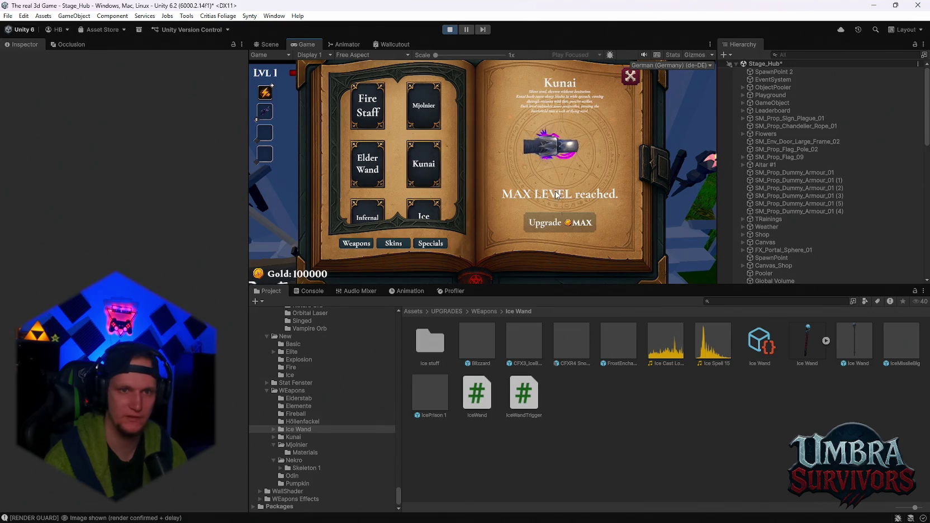
click(368, 164)
click(367, 211)
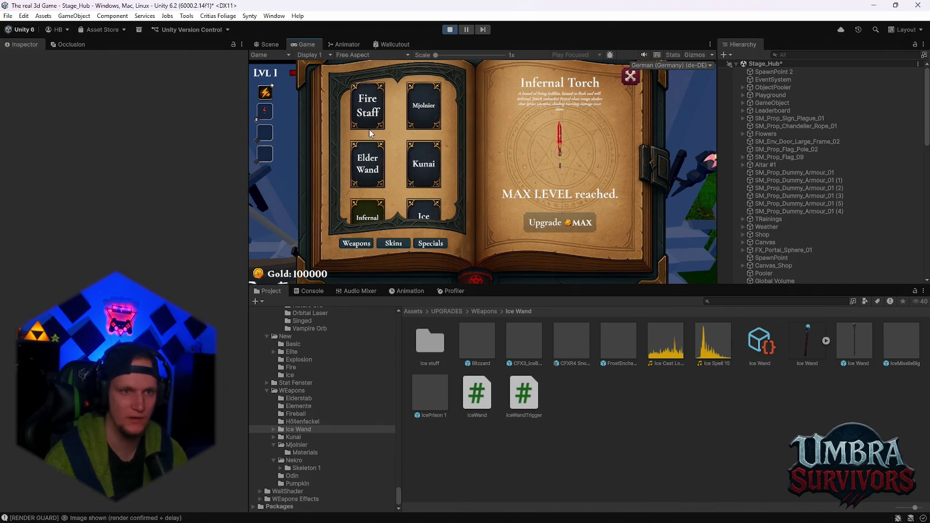
click(367, 107)
click(424, 202)
Close the weapon book, pause the game and stop the playtest
click(630, 76)
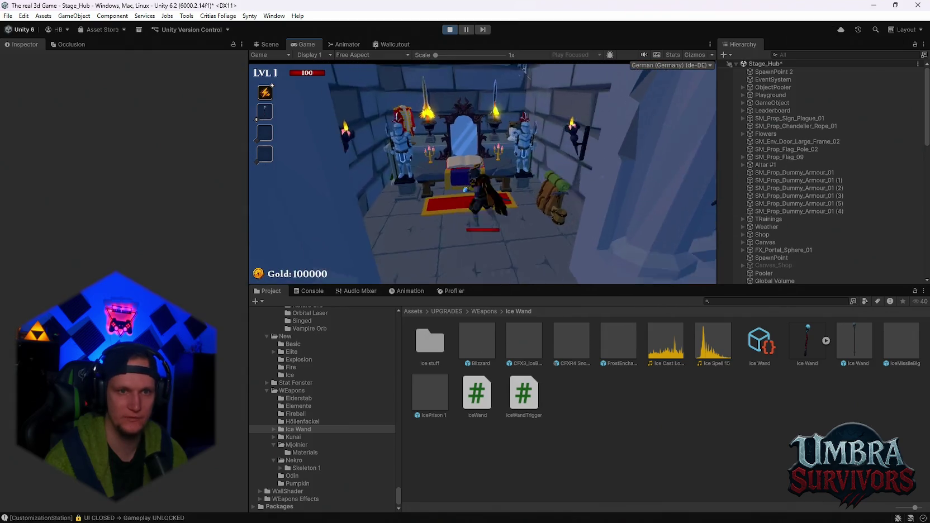
key(Escape)
click(449, 29)
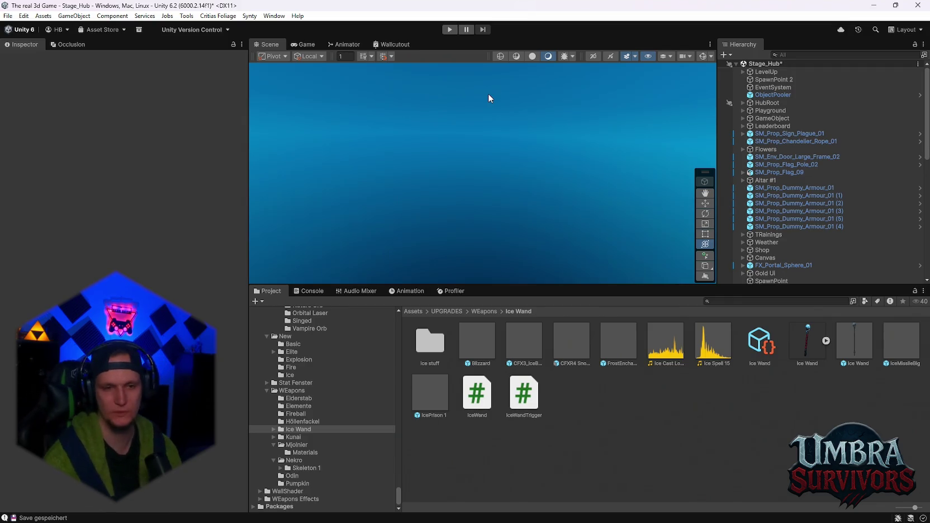
Scroll the Hierarchy down to MainPlayer, showing its Main Camera, Player and Healthbar children
scroll(784, 223, down, 10)
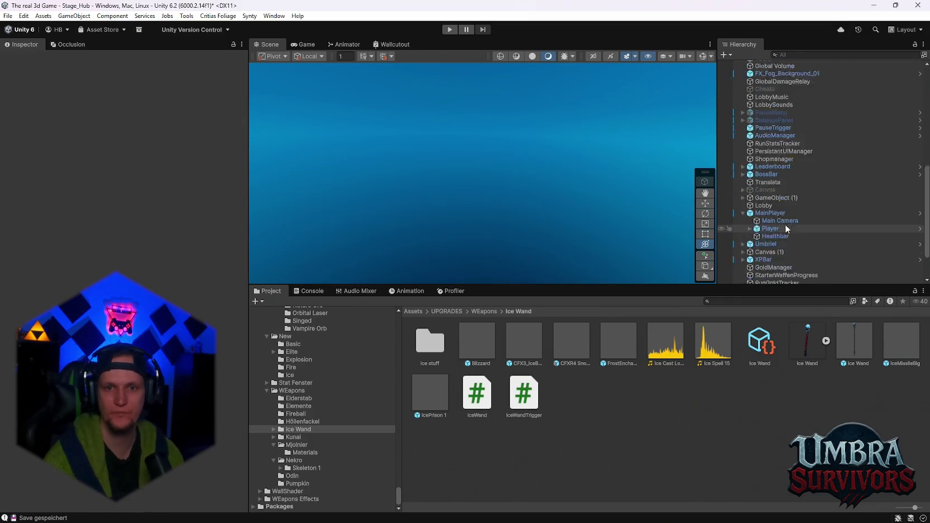
scroll(784, 223, down, 3)
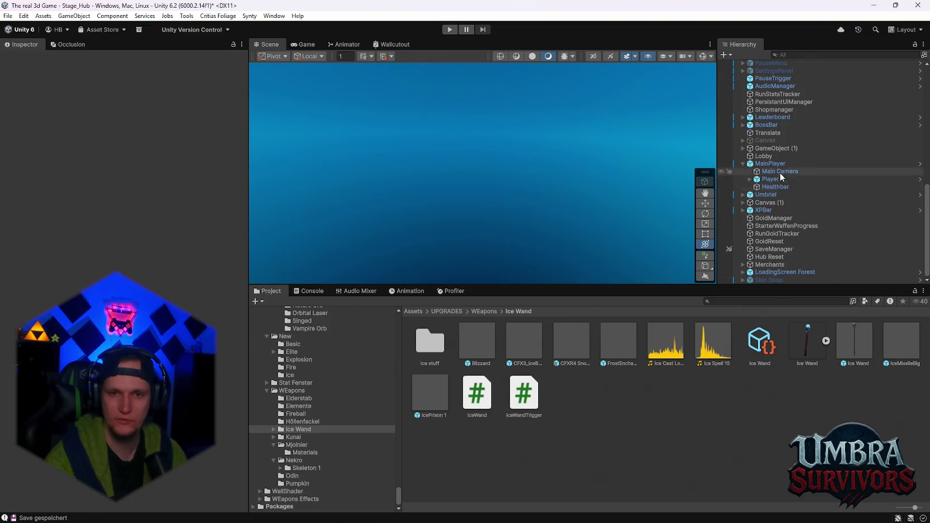
Complete the TODO line in Problem MONTAG.txt as 'Mobs erhöhen 1 frame' and minimize Notepad
mouse_move(685, 510)
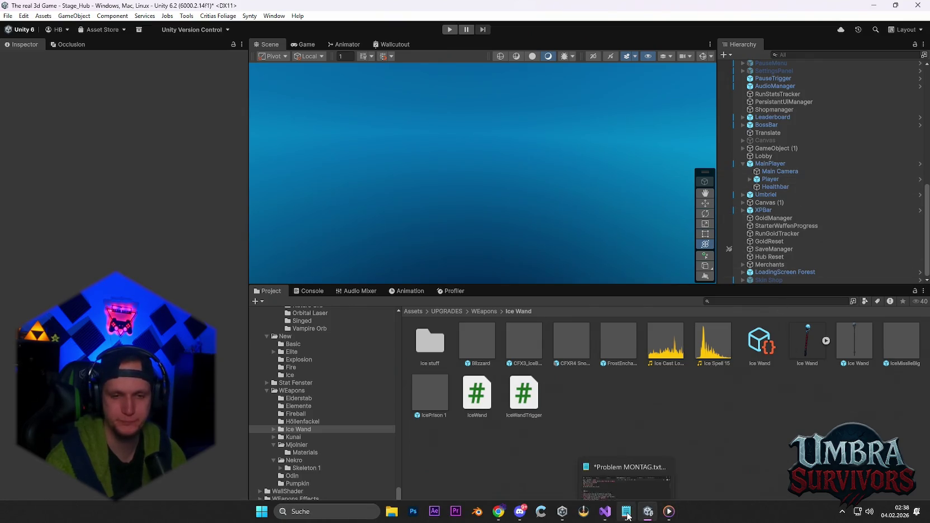
click(626, 511)
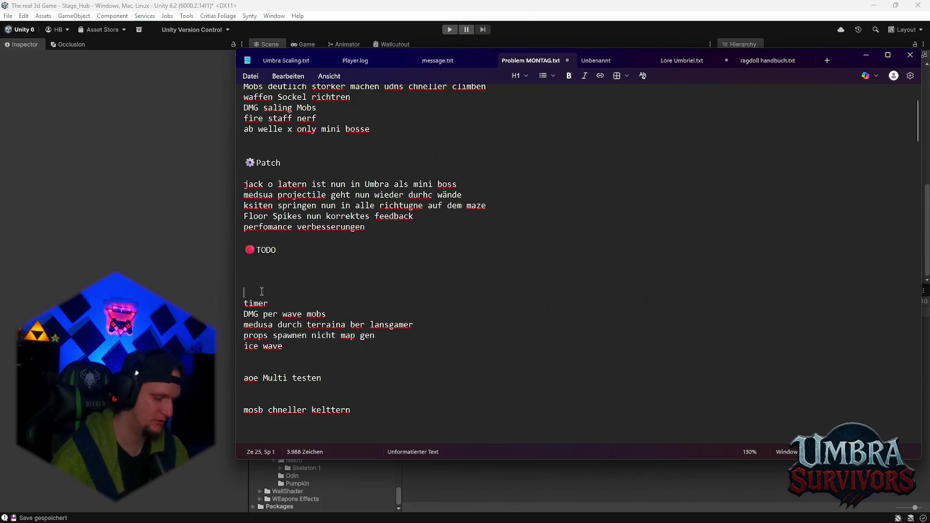
text(mobs erhöhen)
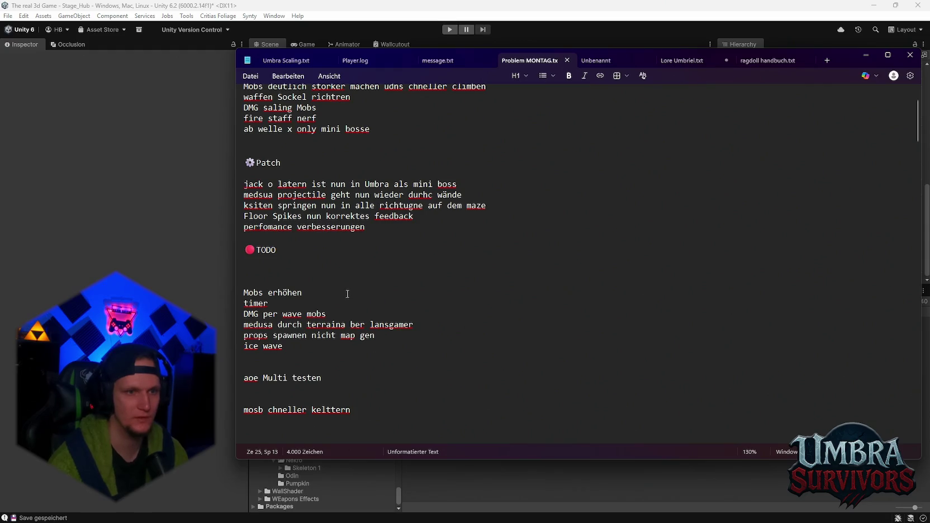
text( 1 fra)
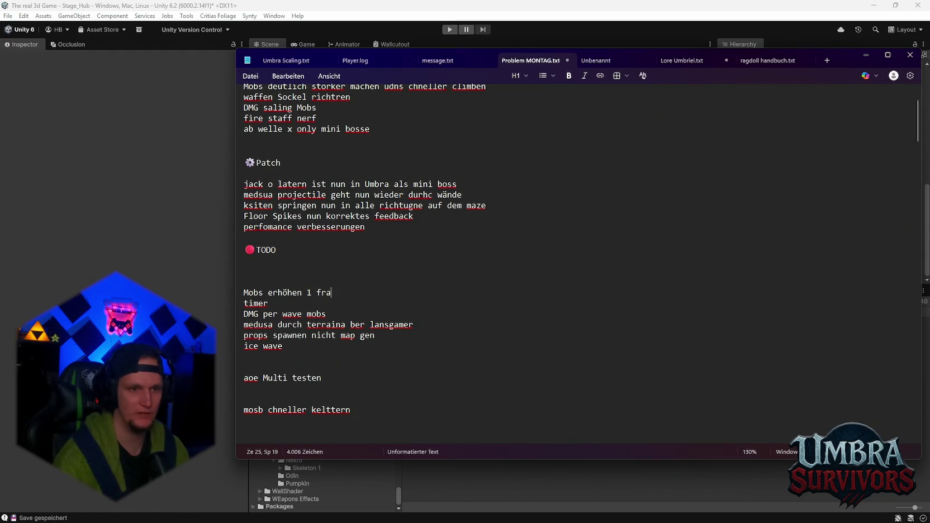
text(me)
scroll(377, 322, down, 4)
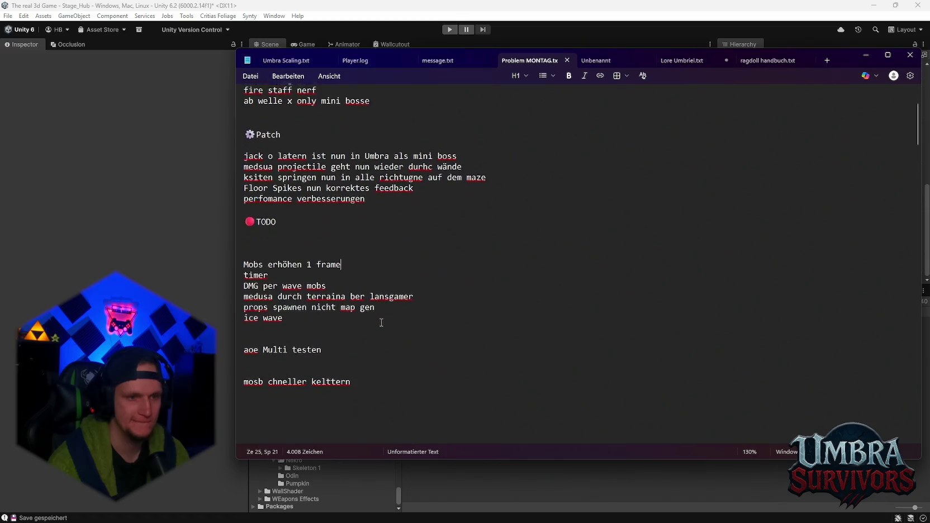
scroll(382, 319, up, 2)
scroll(382, 319, up, 2)
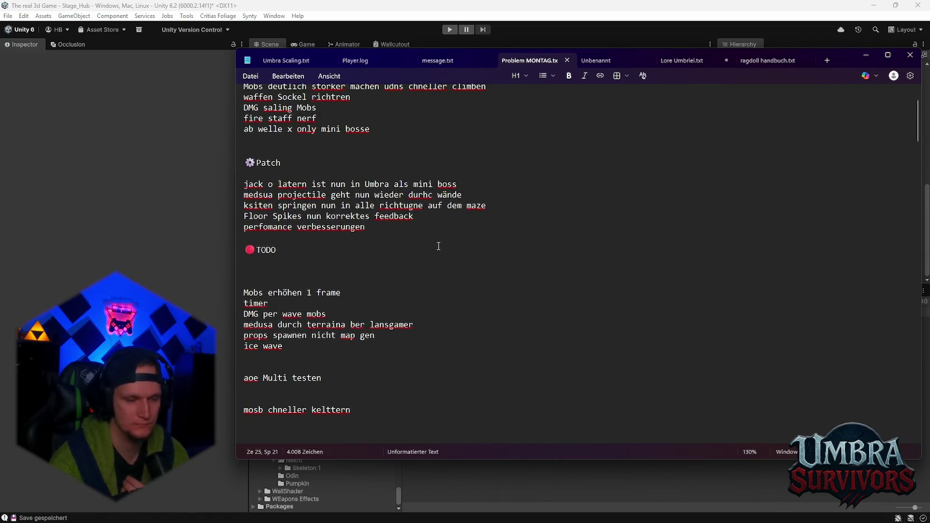
click(867, 56)
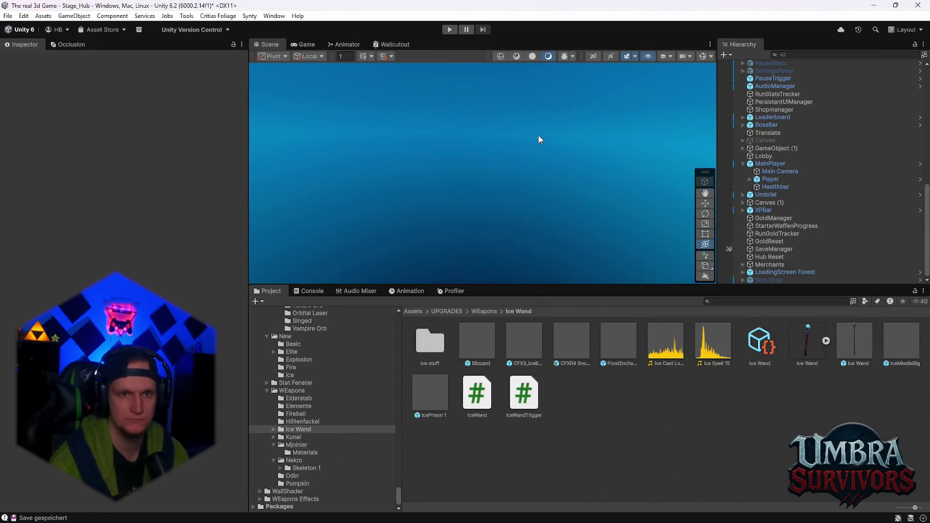
Start Play mode, begin a run at the start sign and take the Fire Tornado upgrade
click(449, 29)
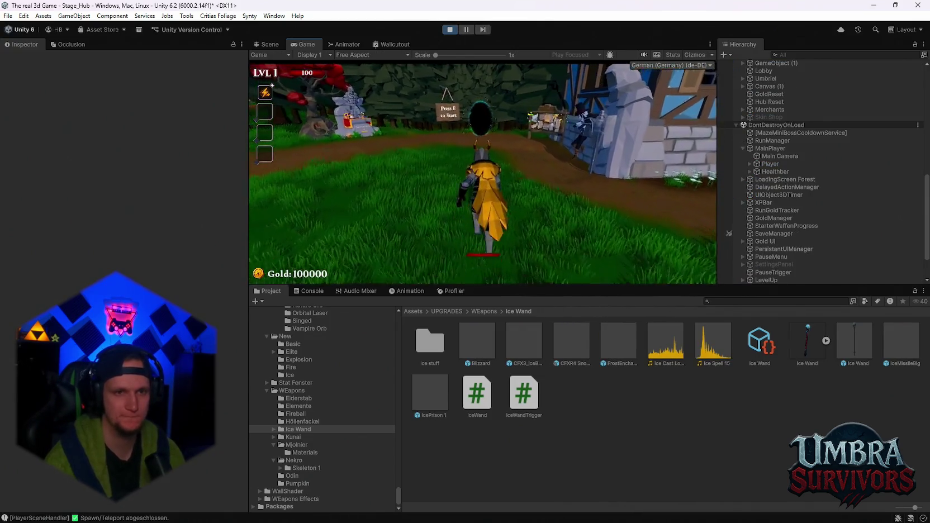
key(w)
key(e)
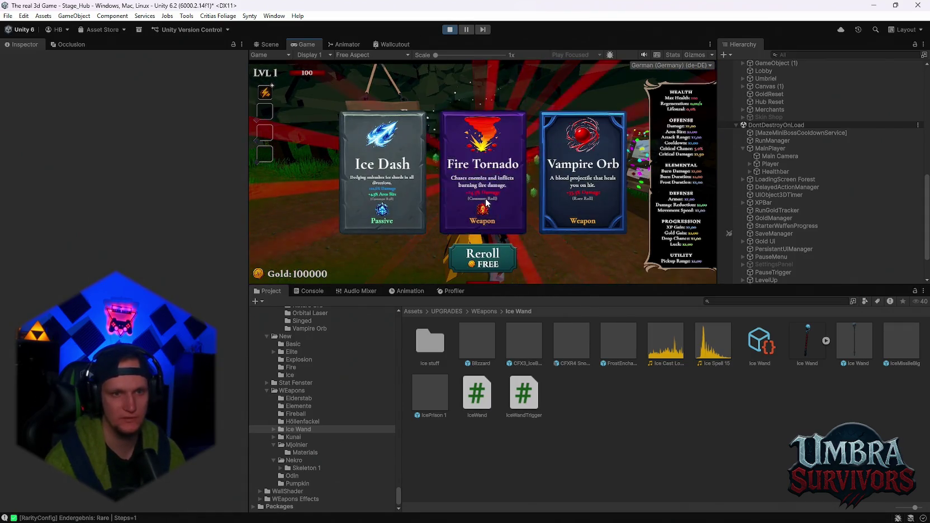
click(483, 175)
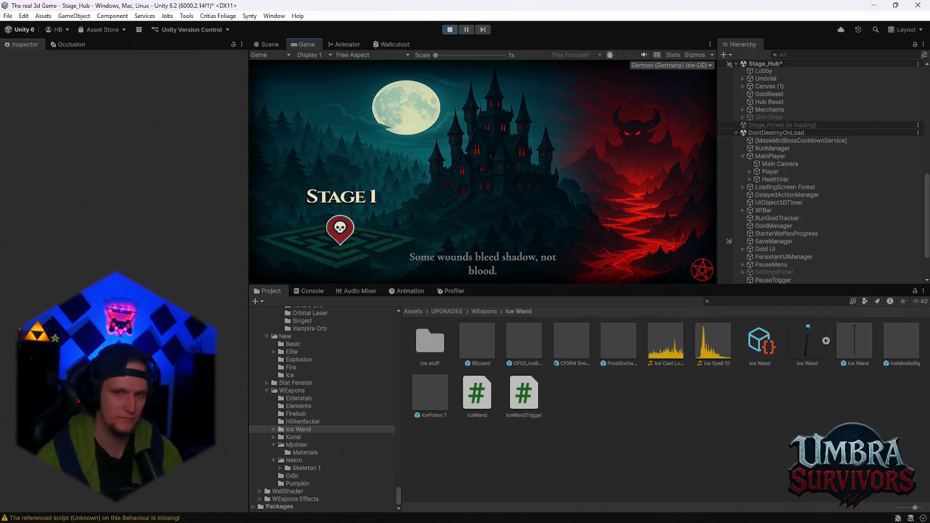
key(alt+Tab)
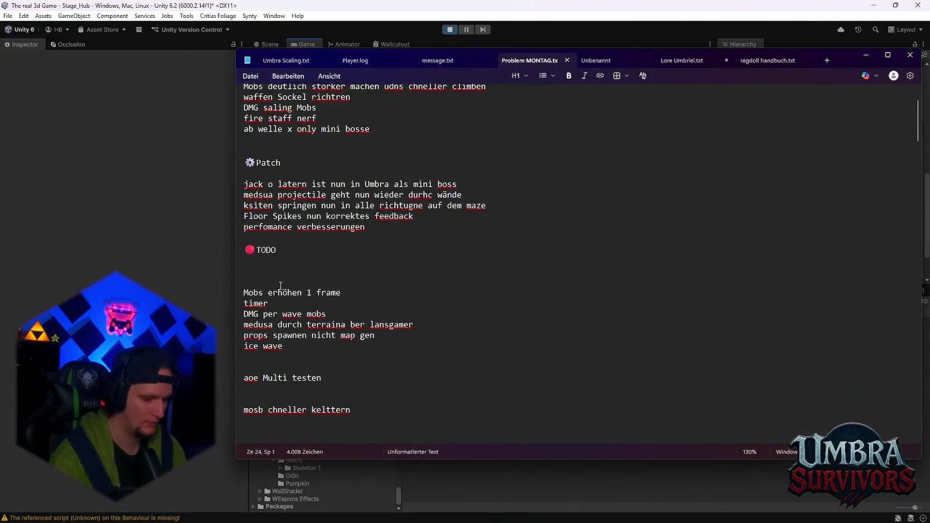
Enter 'spike optimieren deaktiviert' as the first TODO item, then minimize Notepad
text(spike optimieren )
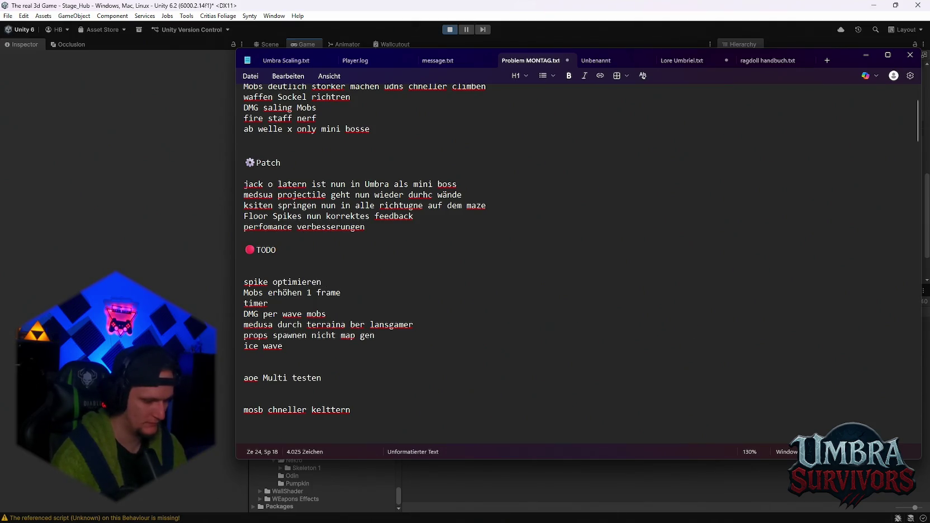
text(deaktiviert)
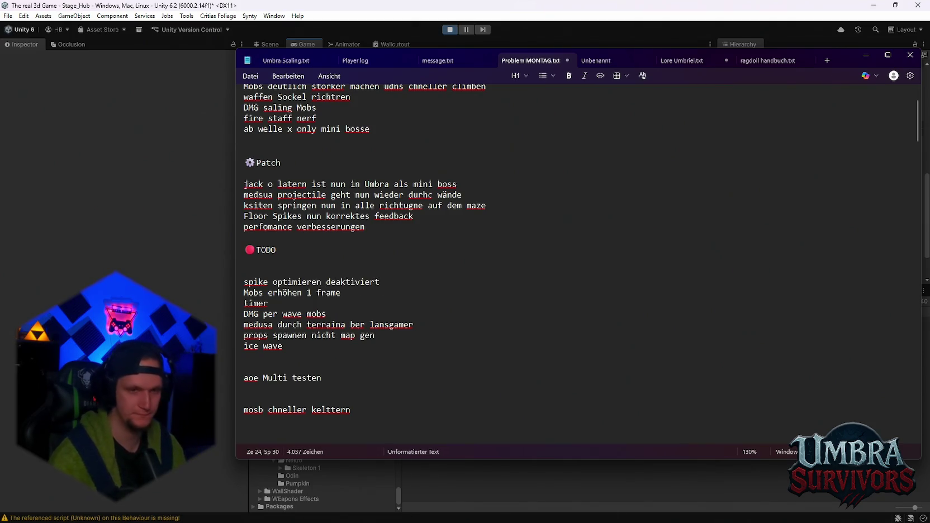
click(865, 55)
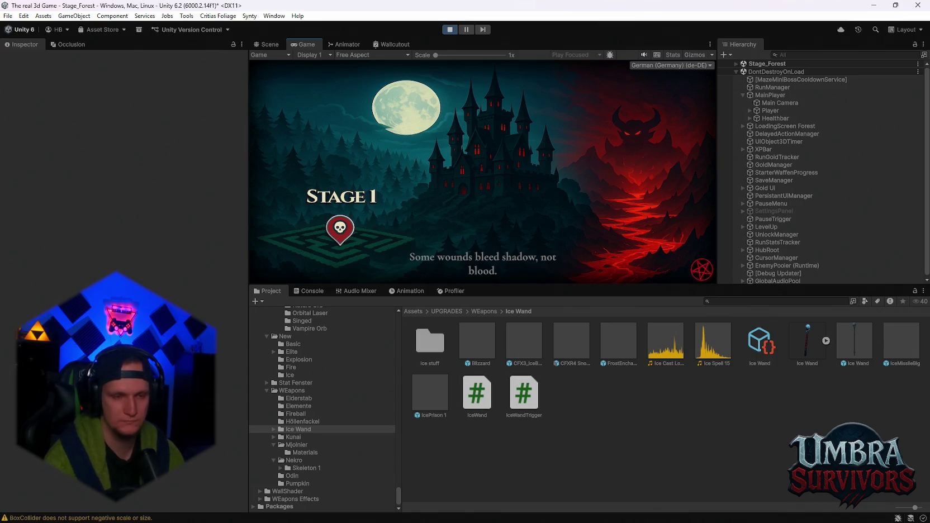
Enter Stage 1 and run and bunnyhop through the forest as fire attacks hit enemies
key(space)
key(w)
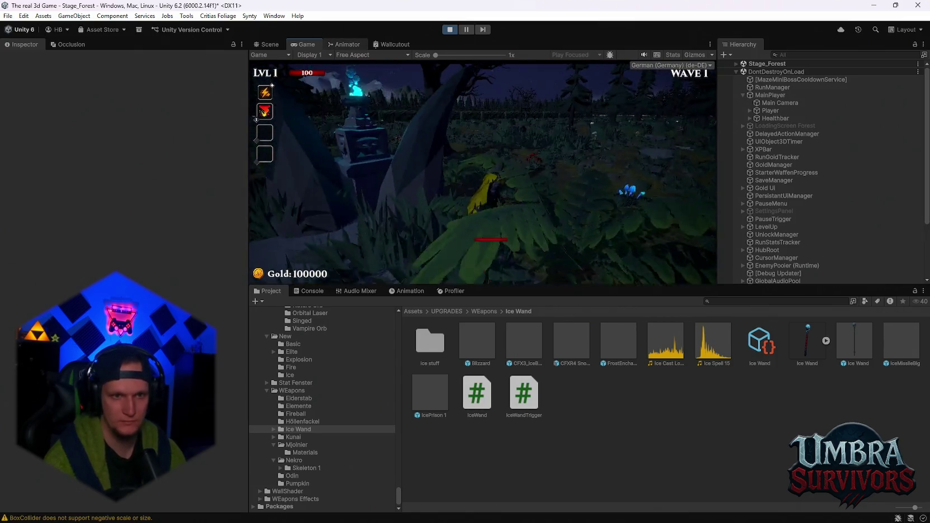
key(w)
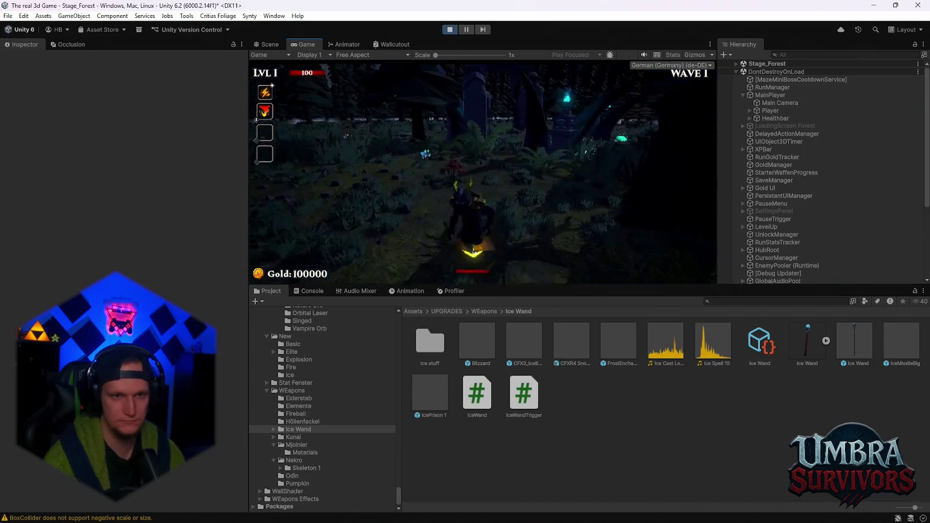
key(w)
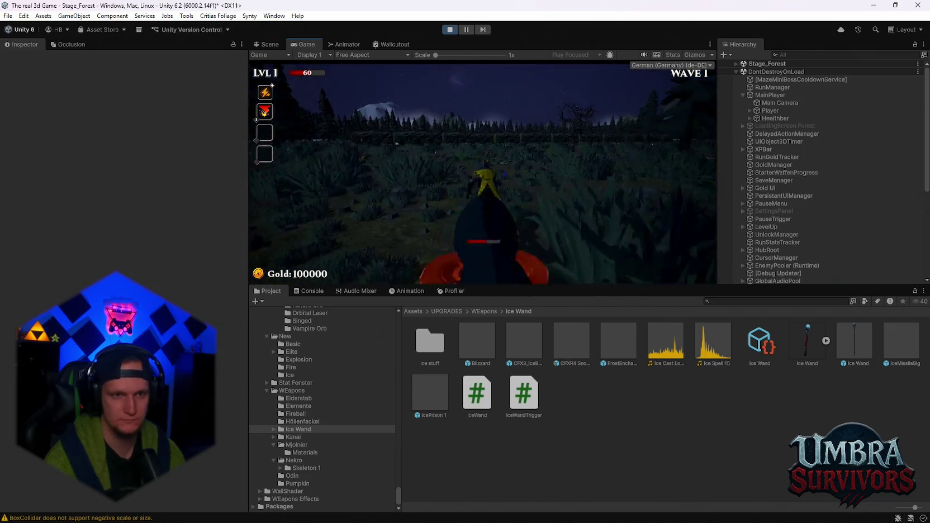
key(w)
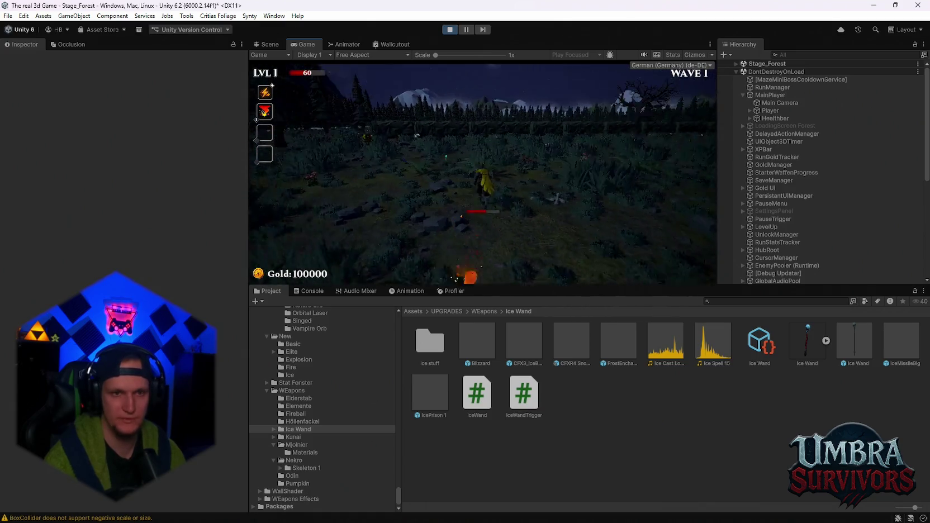
key(w)
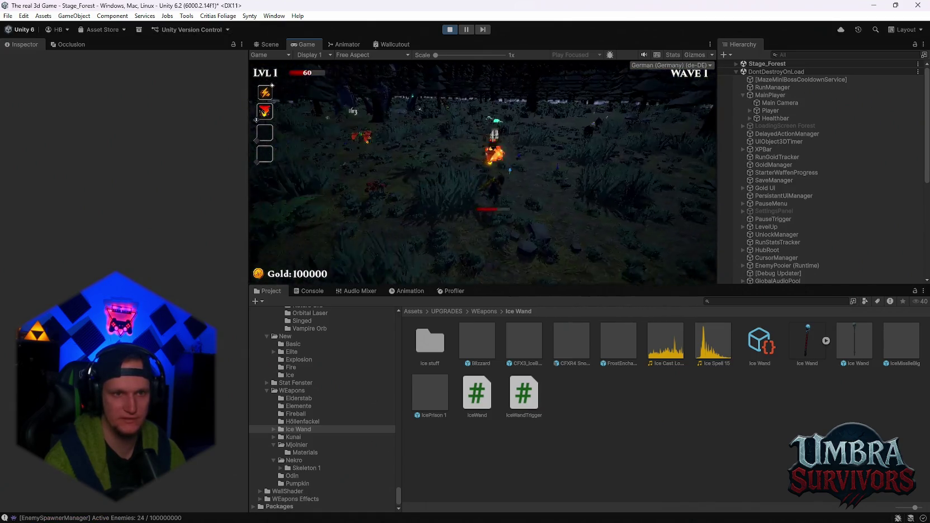
key(w)
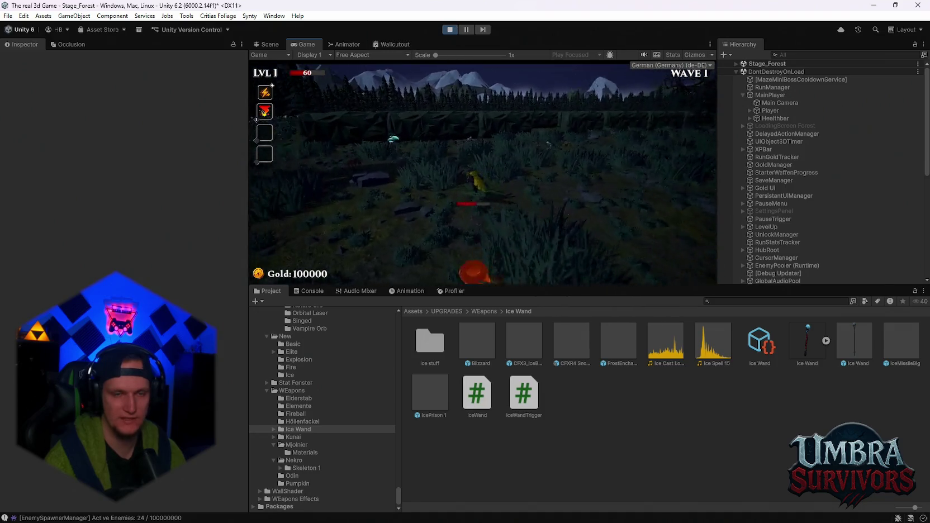
key(space)
key(w)
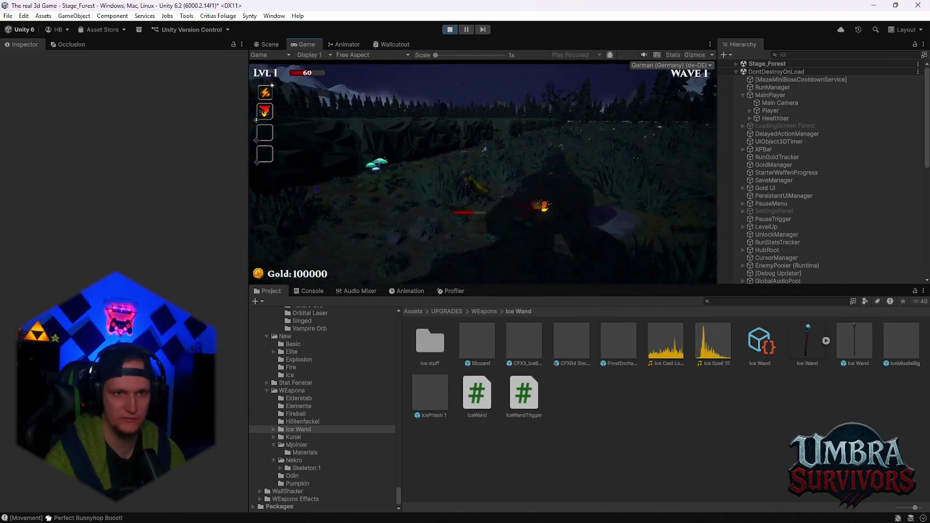
Inspect the Healthbar object, then pause the game and stop the playtest
click(816, 119)
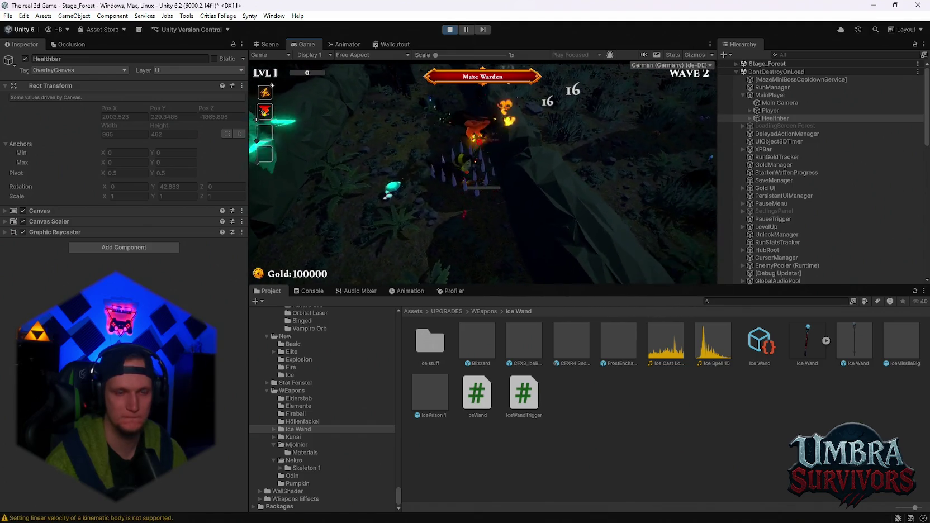
key(Escape)
click(449, 29)
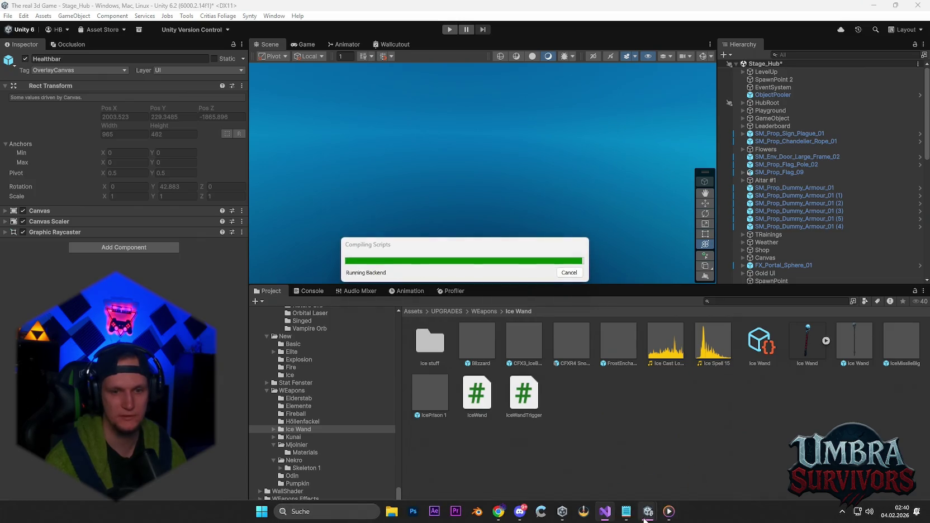
click(626, 517)
Finish the ice wand nerf patch note with 'gleichzeitg' and minimize Notepad
click(384, 221)
key(Return)
text(ice wand nerf, maximal nur noch 7 Blizzards zones g)
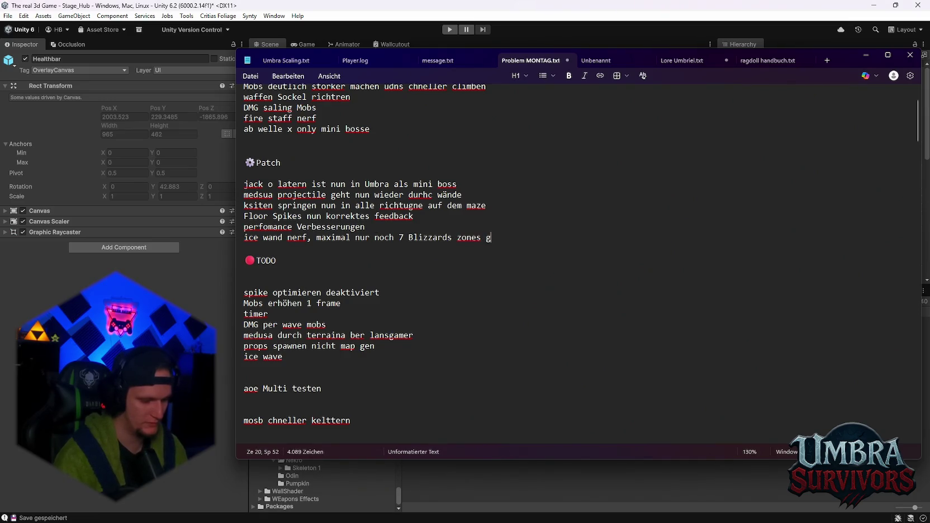
text(leichzeitgi)
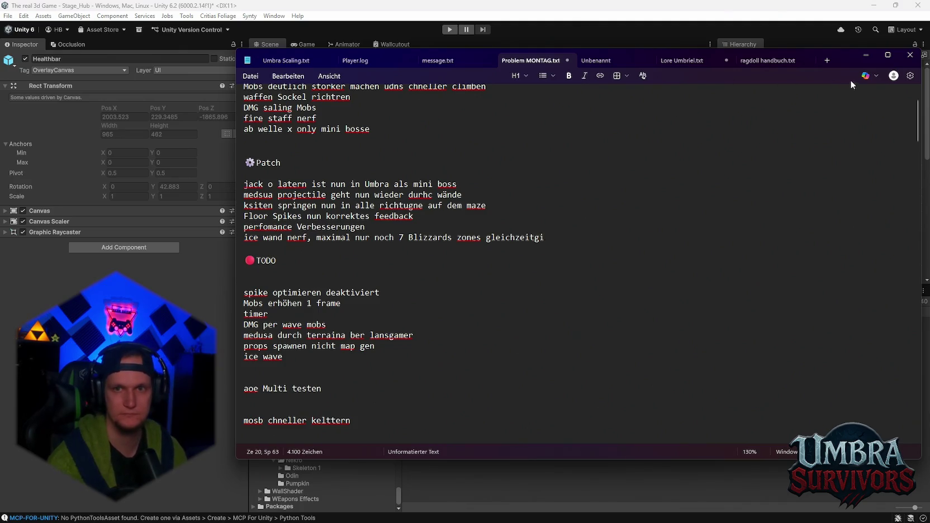
click(866, 55)
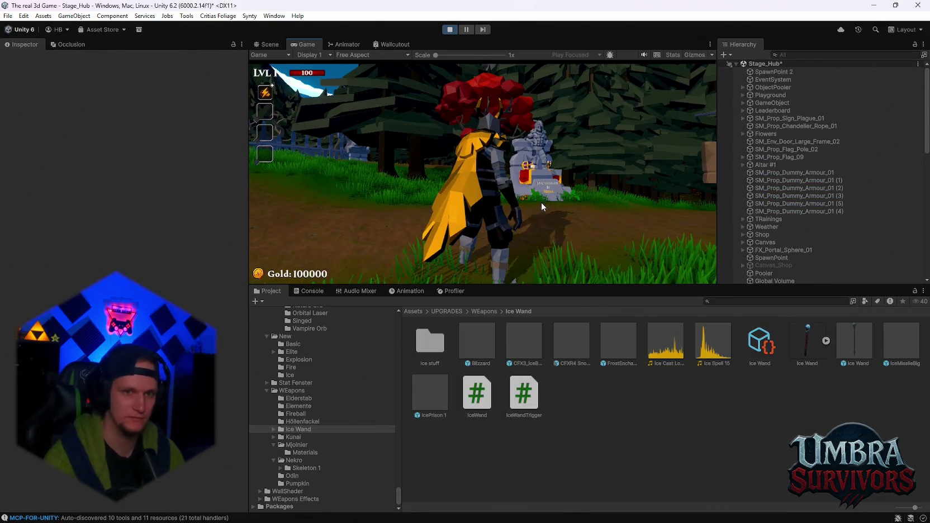
Run to the weapon building and view the Ice Wand page in the shop book
key(w)
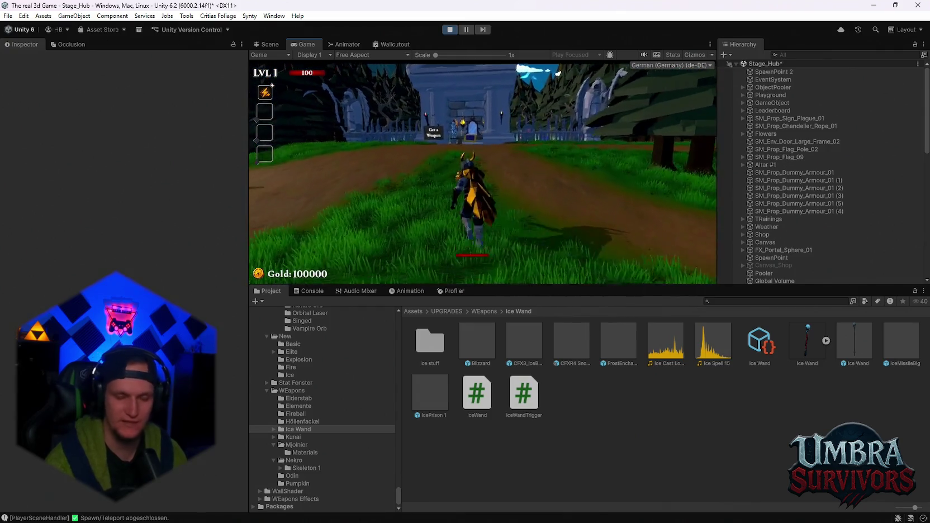
key(w)
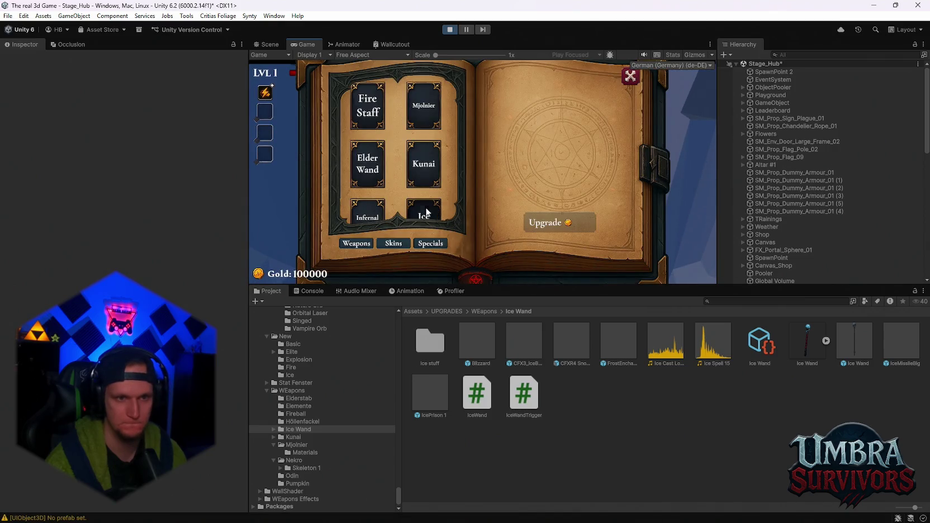
click(427, 212)
click(630, 76)
Run through the gate and attack the training dummies with the Ice Wand
key(w)
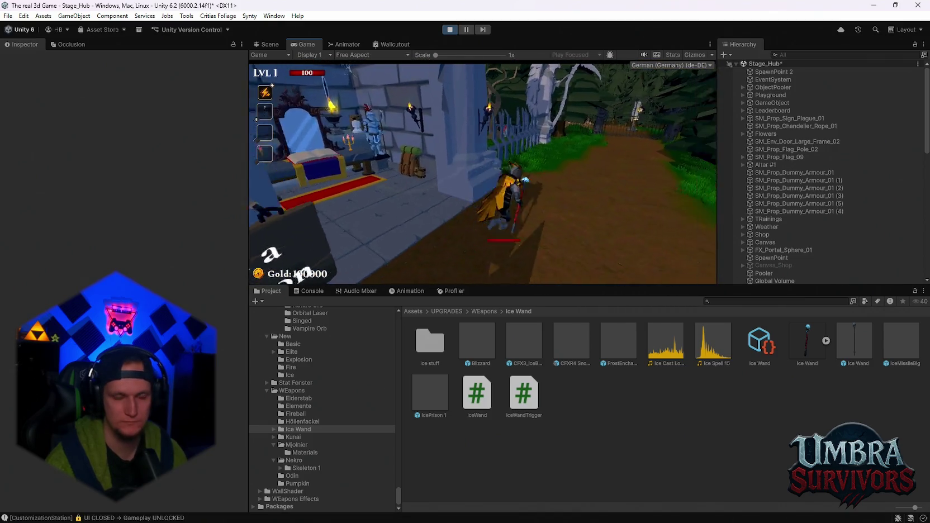
key(w)
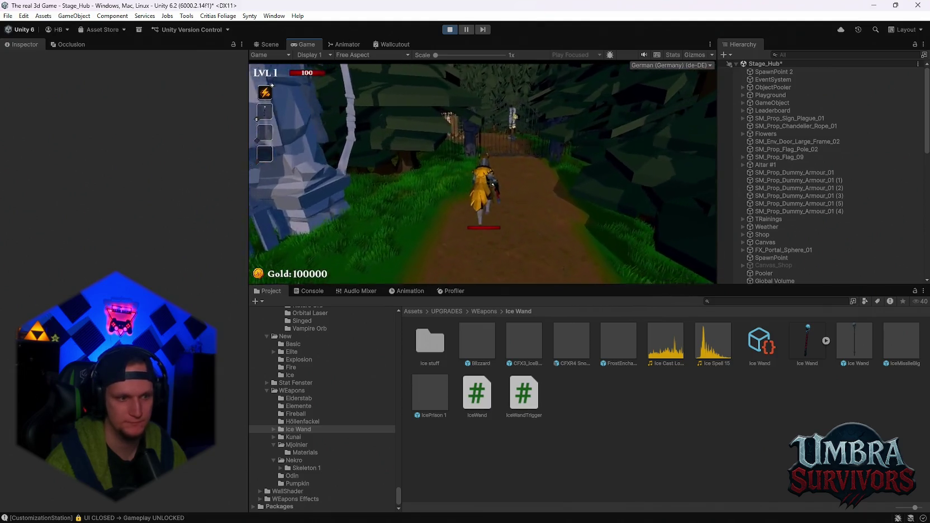
key(w)
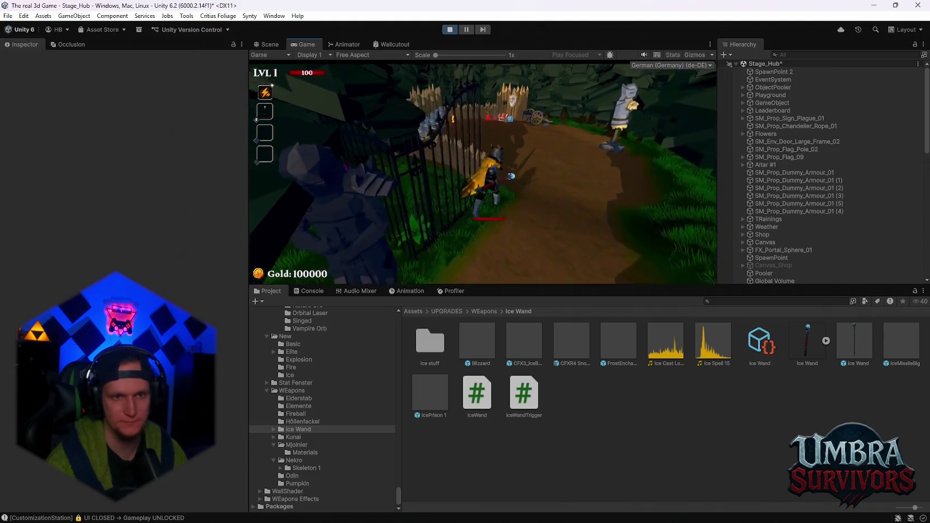
key(w)
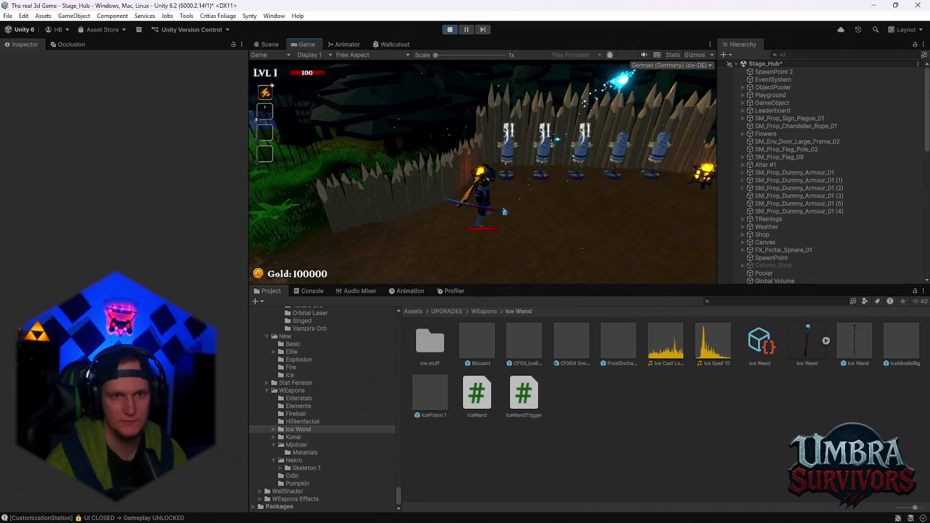
key(w)
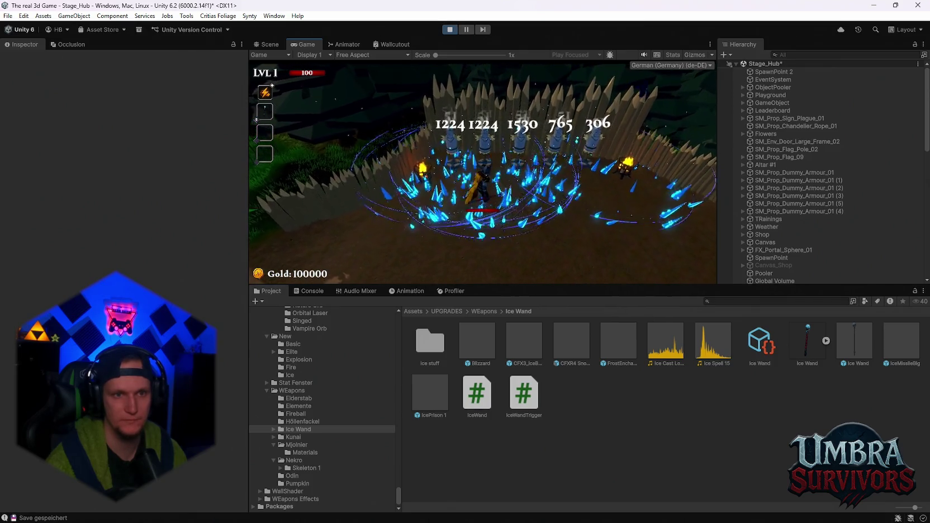
key(a)
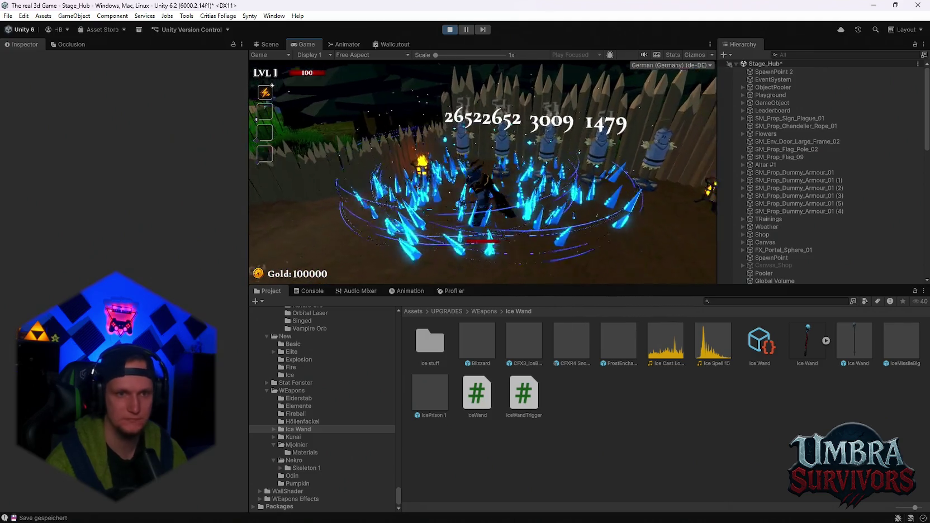
key(d)
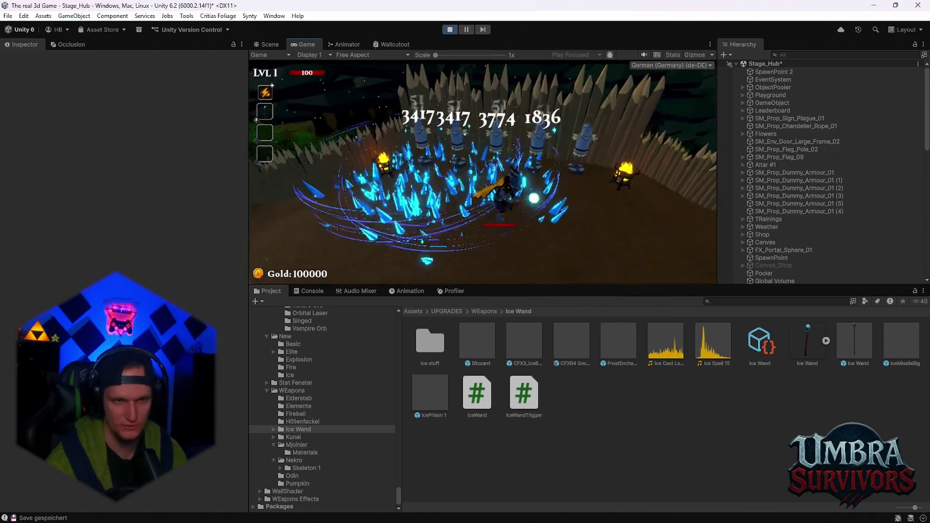
key(s)
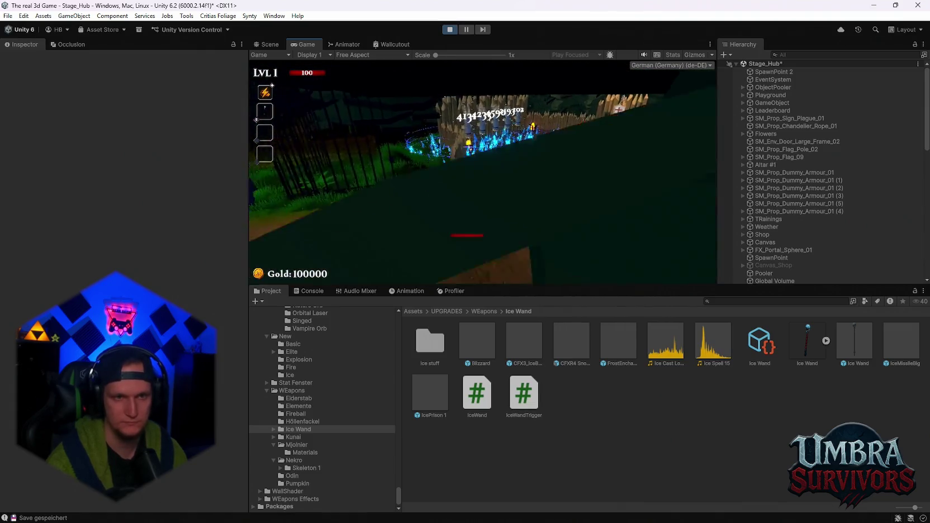
Run back to the Get a Weapon gate to reopen the shop, then stop the playtest
key(space)
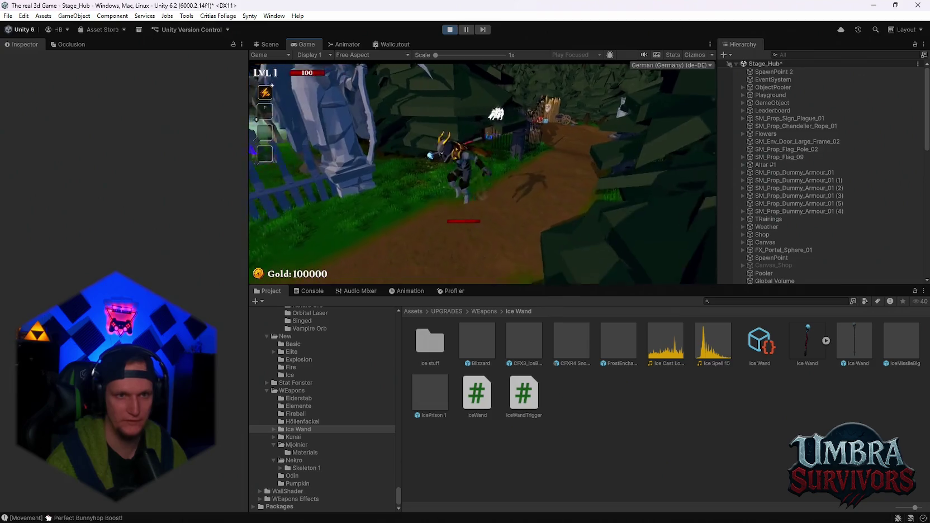
key(s)
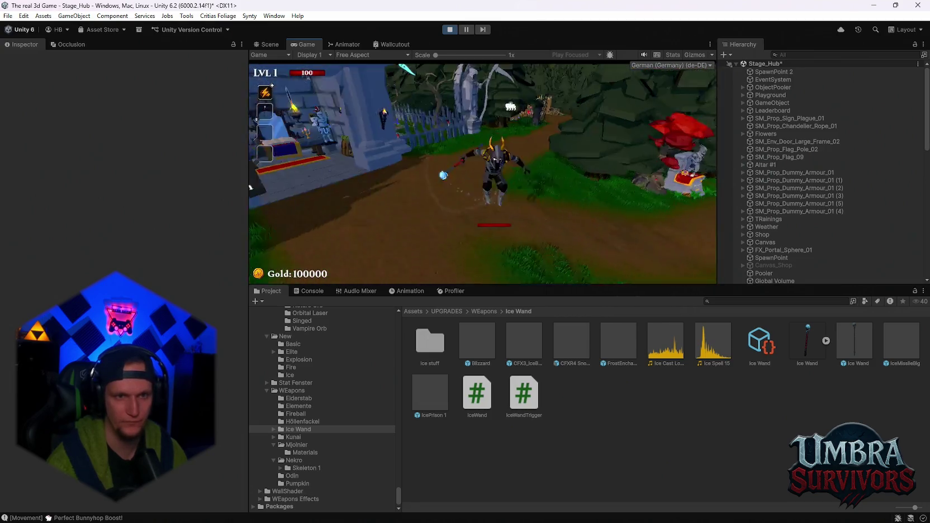
key(w)
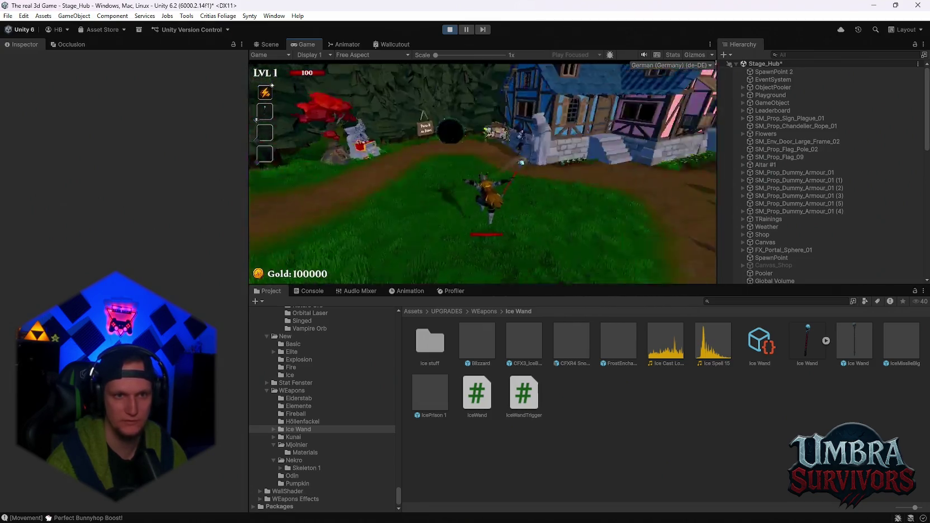
key(w)
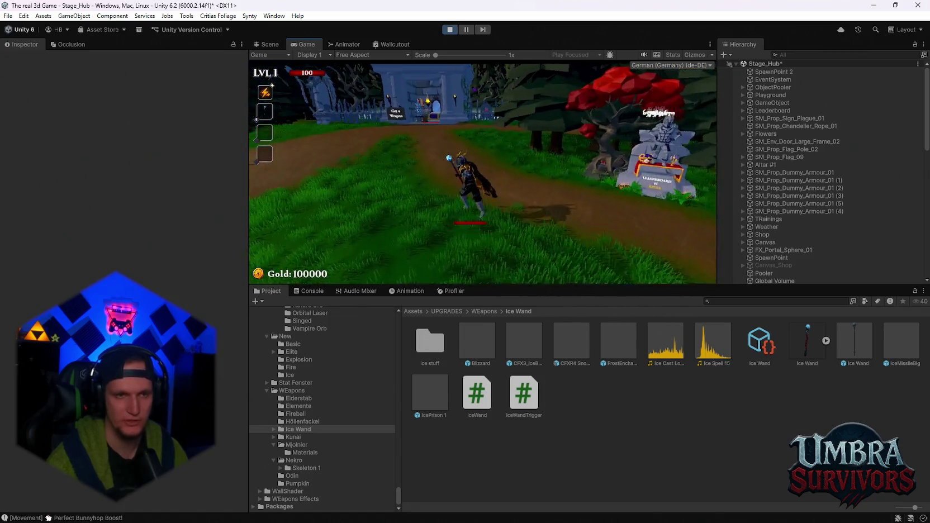
key(w)
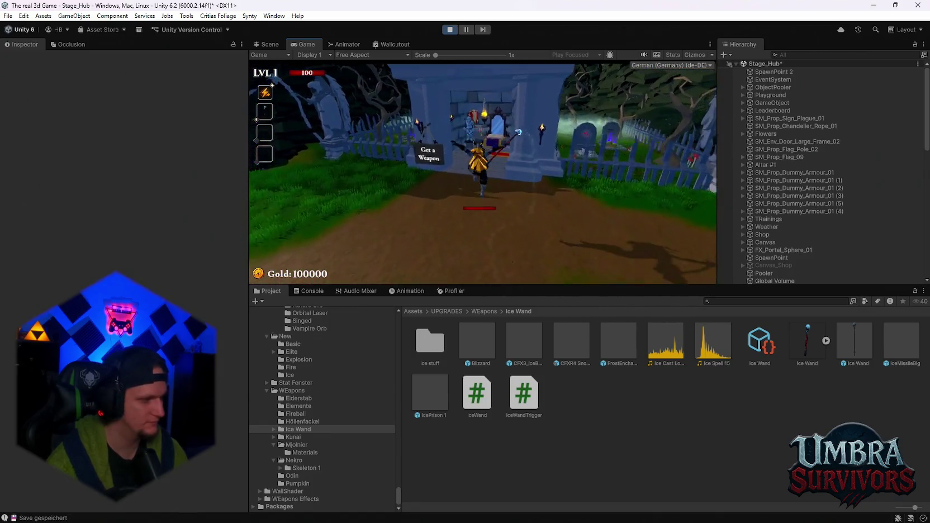
key(w)
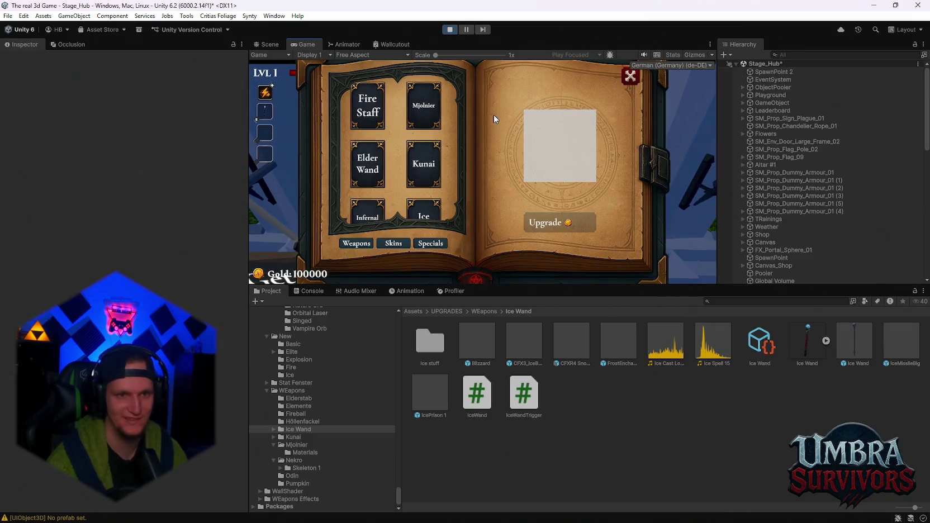
click(451, 30)
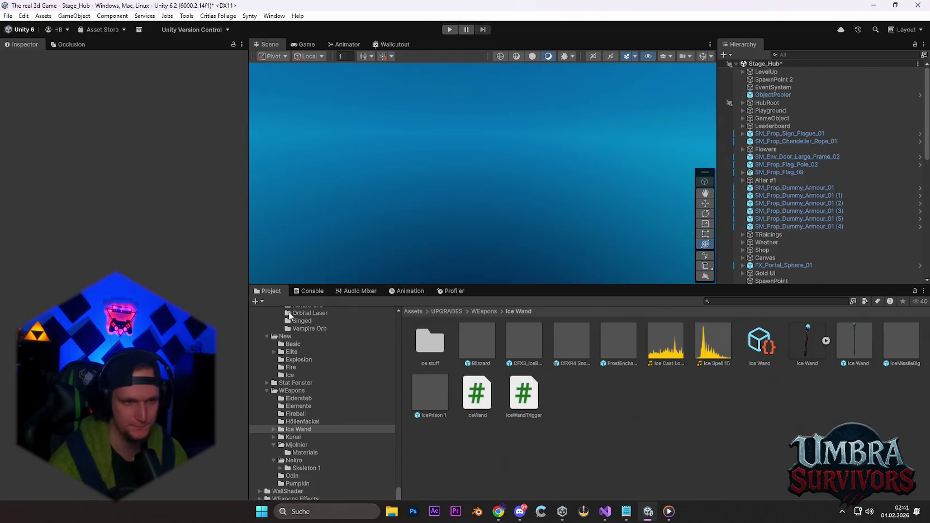
click(309, 291)
click(259, 301)
click(267, 291)
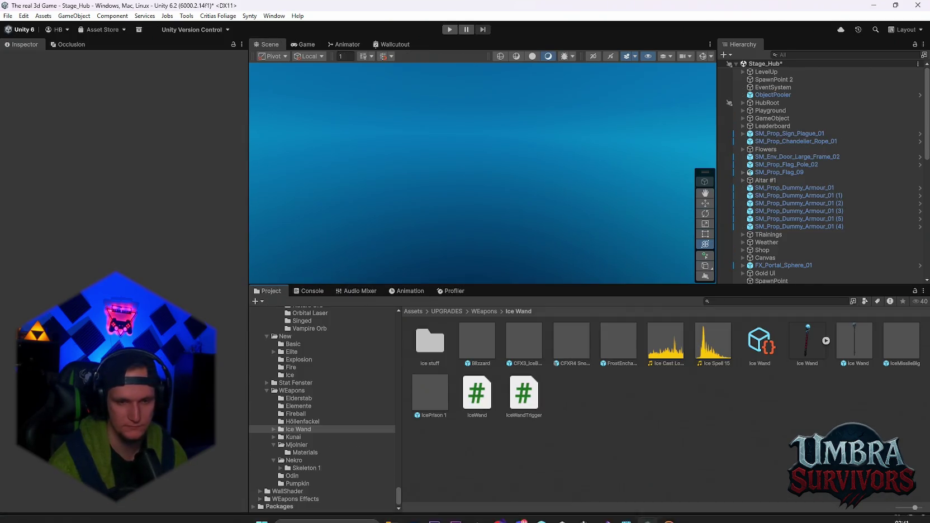
click(625, 511)
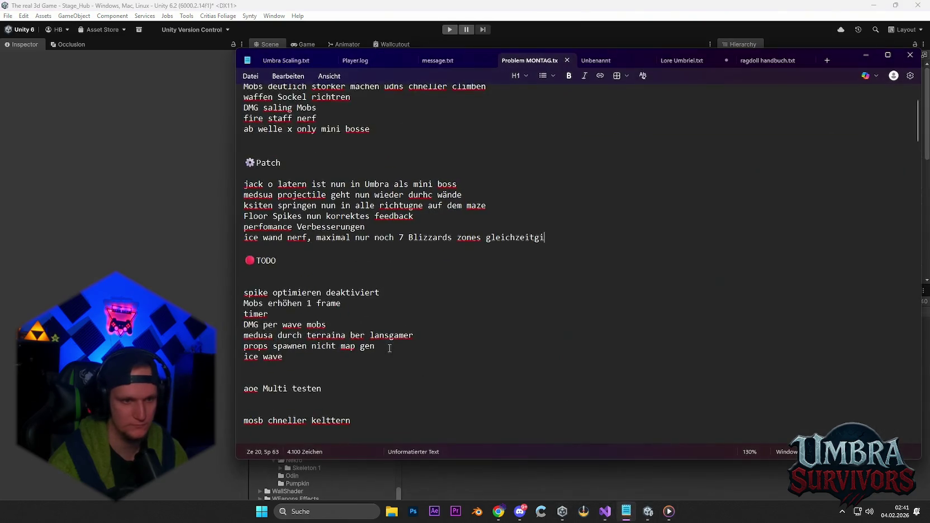
scroll(386, 347, down, 6)
scroll(390, 340, up, 6)
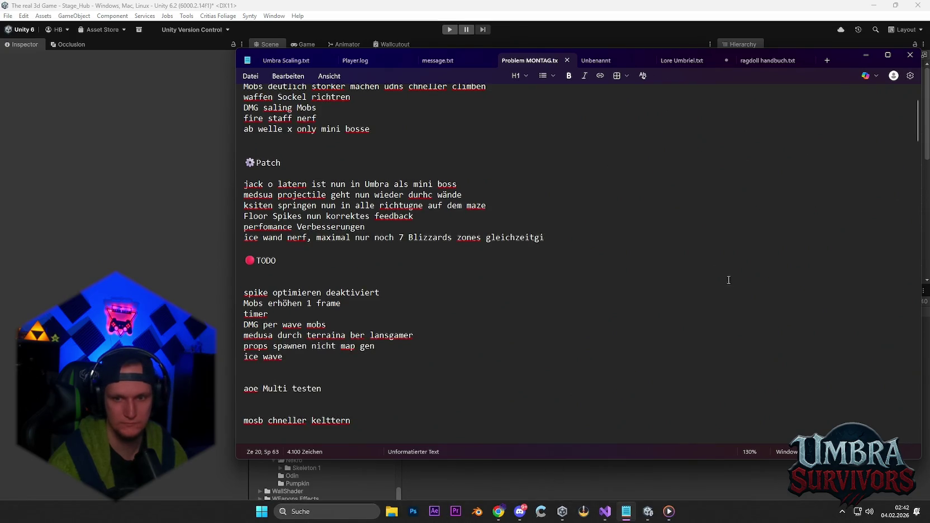
click(865, 55)
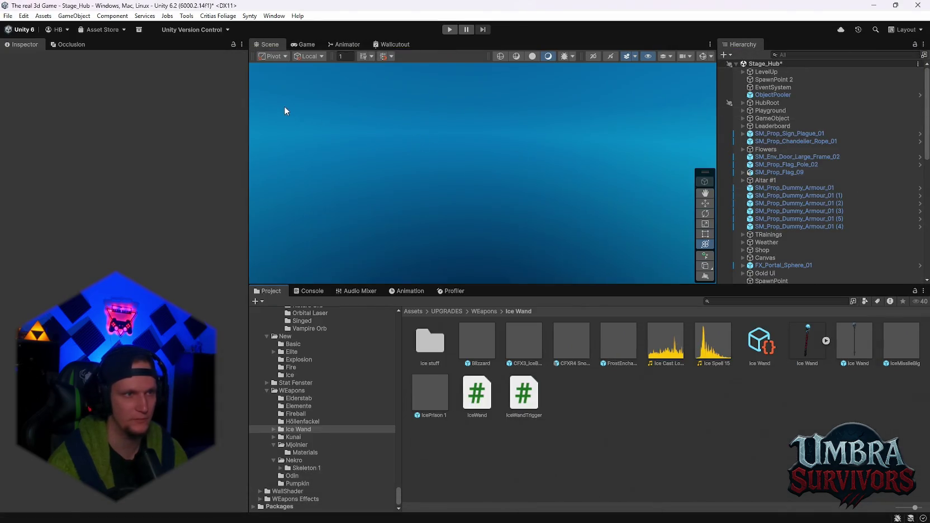
Open Stage_Forest from Open Recent Scene, saving Stage_Hub, and pan to the forest maze walls
click(8, 15)
mouse_move(43, 48)
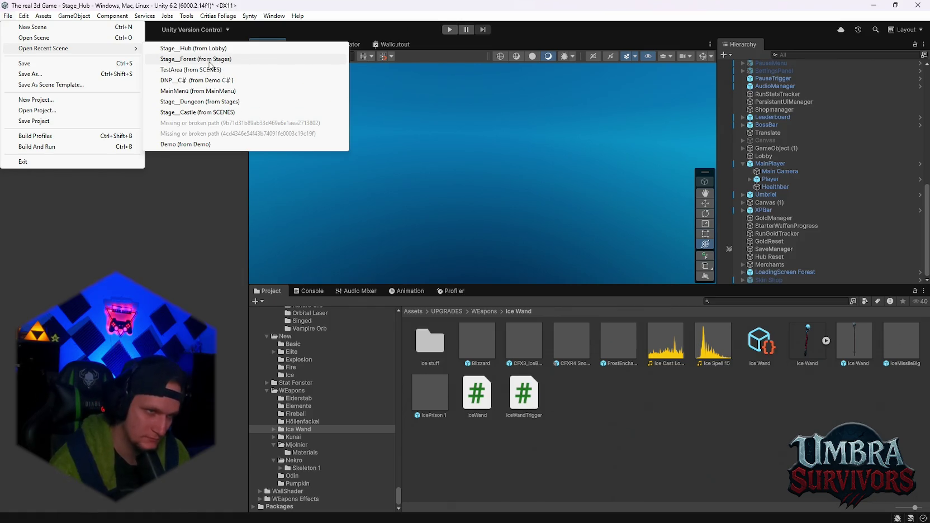
click(207, 63)
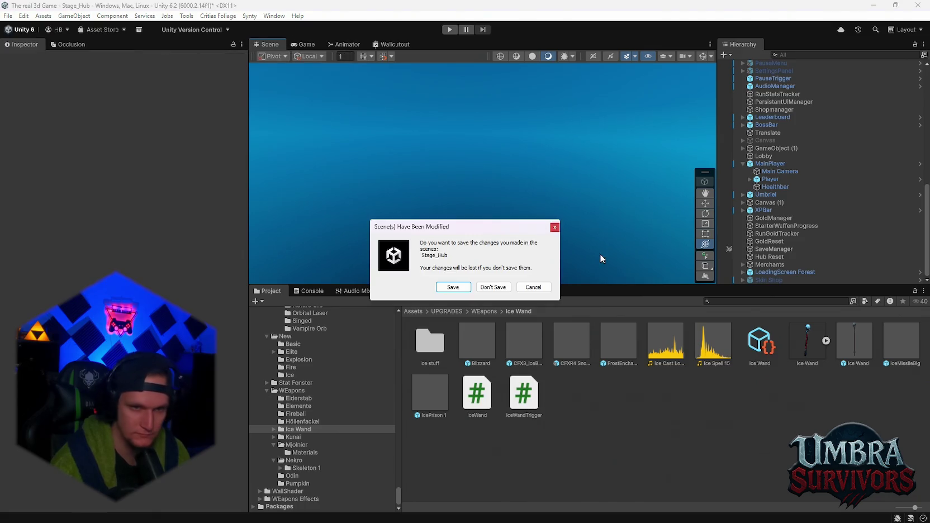
click(452, 288)
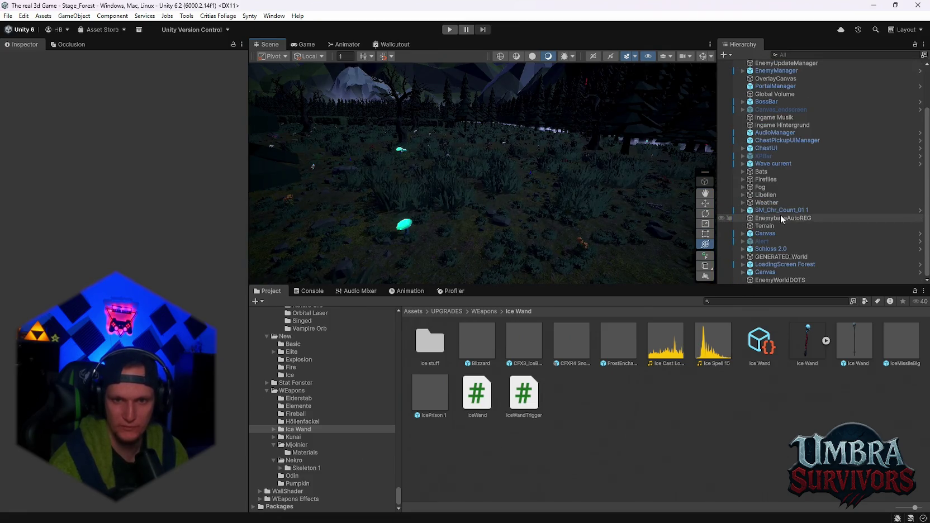
scroll(768, 247, up, 5)
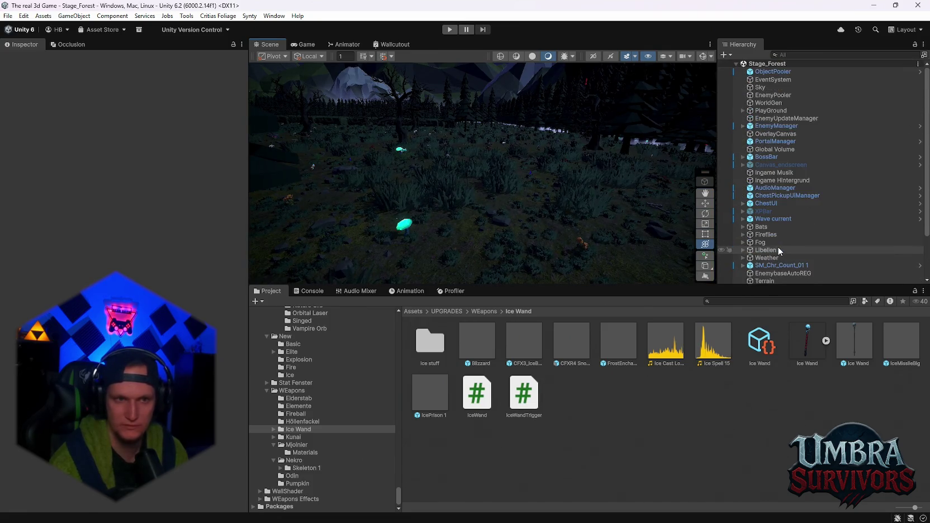
mouse_move(643, 235)
mouse_down()
mouse_move(491, 222)
mouse_move(533, 152)
mouse_move(509, 206)
mouse_move(535, 135)
mouse_move(581, 151)
mouse_move(561, 170)
mouse_move(561, 135)
mouse_move(548, 149)
mouse_move(548, 178)
mouse_move(506, 172)
mouse_move(486, 187)
mouse_move(494, 193)
mouse_move(531, 178)
mouse_move(522, 237)
mouse_move(438, 201)
mouse_move(503, 183)
mouse_move(555, 148)
mouse_move(436, 158)
mouse_move(500, 127)
mouse_move(556, 116)
mouse_move(546, 108)
mouse_move(485, 116)
mouse_move(448, 149)
mouse_move(490, 175)
mouse_move(536, 142)
mouse_move(474, 141)
mouse_move(450, 186)
mouse_move(544, 157)
mouse_move(479, 231)
mouse_move(394, 239)
mouse_move(548, 174)
mouse_move(476, 167)
mouse_move(502, 162)
mouse_move(547, 127)
mouse_move(535, 149)
mouse_move(392, 180)
mouse_move(514, 205)
mouse_move(525, 131)
mouse_move(521, 177)
mouse_move(559, 162)
mouse_move(379, 181)
mouse_move(572, 178)
mouse_move(649, 209)
mouse_move(598, 168)
mouse_move(583, 141)
mouse_move(344, 181)
mouse_move(530, 165)
mouse_move(518, 114)
mouse_move(536, 157)
mouse_move(531, 132)
mouse_move(438, 158)
mouse_move(536, 183)
mouse_move(477, 186)
mouse_move(413, 227)
mouse_move(589, 232)
mouse_move(523, 183)
mouse_move(437, 166)
mouse_move(482, 238)
mouse_move(471, 219)
mouse_up()
mouse_move(472, 181)
mouse_down()
mouse_move(359, 201)
mouse_move(307, 199)
mouse_move(496, 160)
mouse_move(512, 215)
mouse_move(510, 156)
mouse_move(405, 157)
mouse_move(539, 157)
mouse_move(556, 145)
mouse_move(448, 156)
mouse_move(520, 161)
mouse_move(493, 152)
mouse_move(504, 147)
mouse_move(494, 134)
mouse_up()
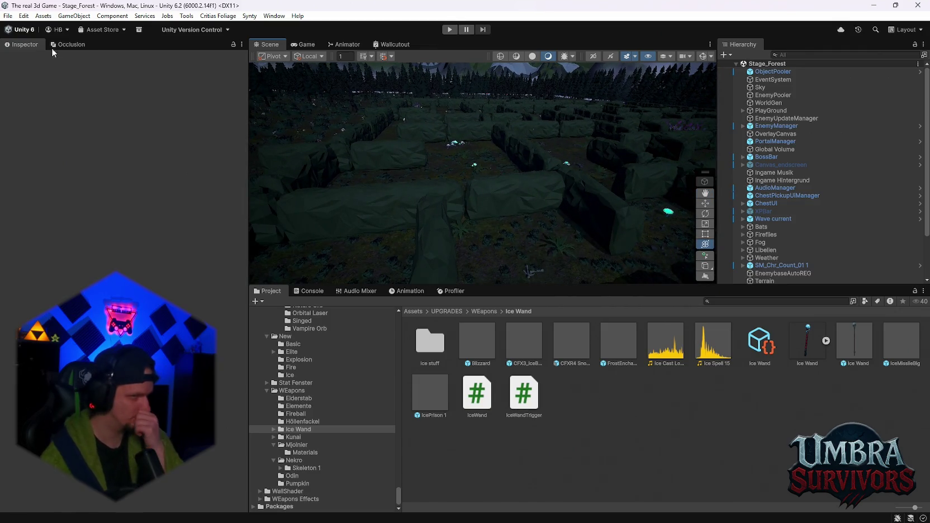
Build the Windows player from Build Profiles into the selected output folder
click(7, 16)
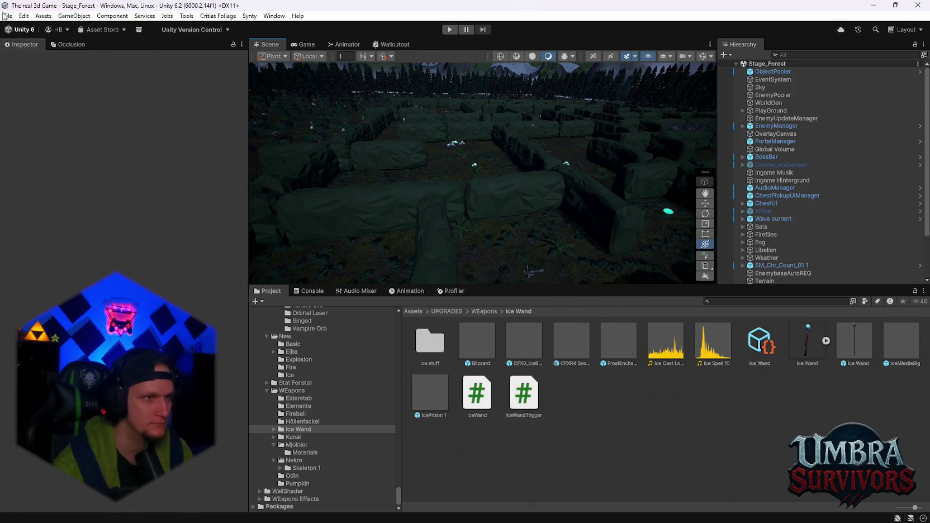
click(35, 135)
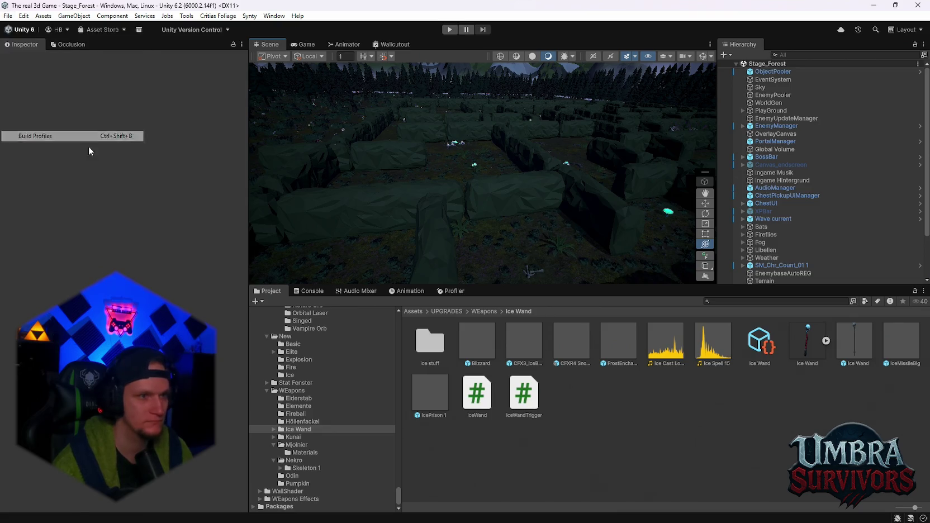
click(691, 336)
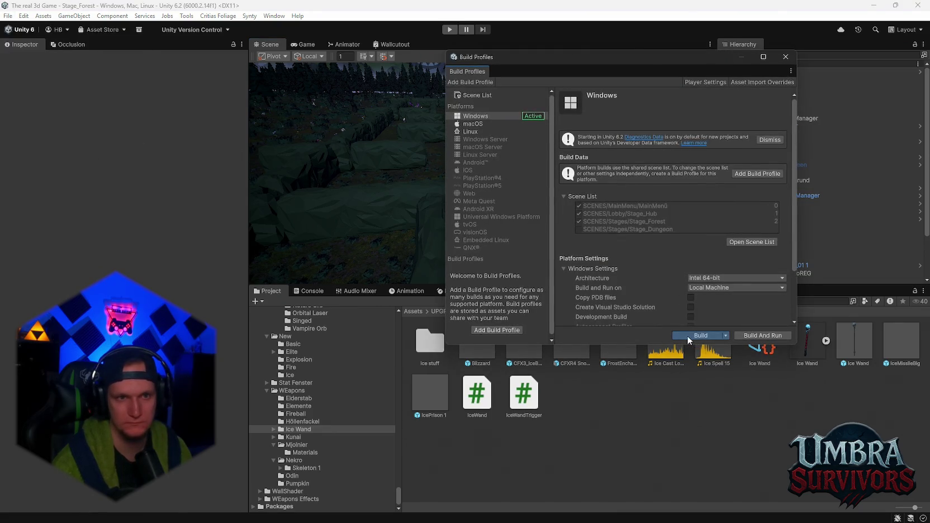
click(351, 262)
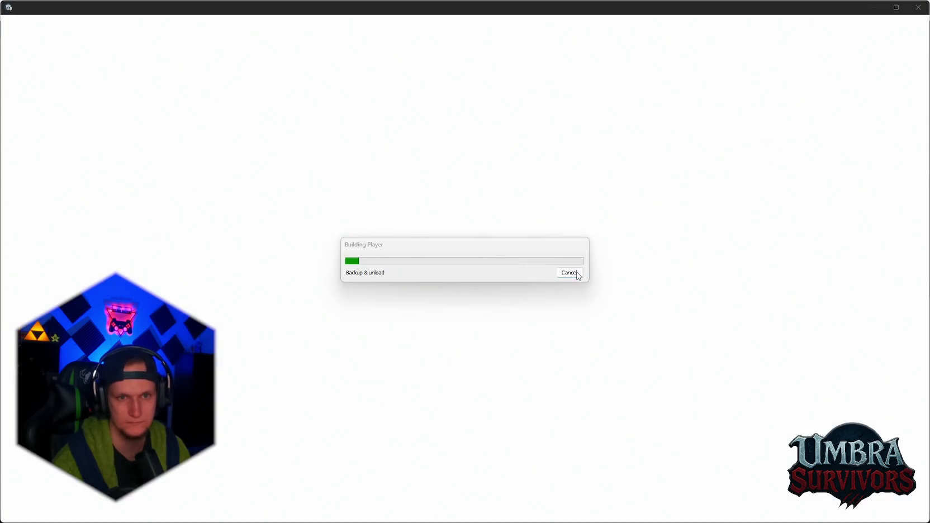
Cancel the running Windows build and close the Addressables Report window
click(578, 275)
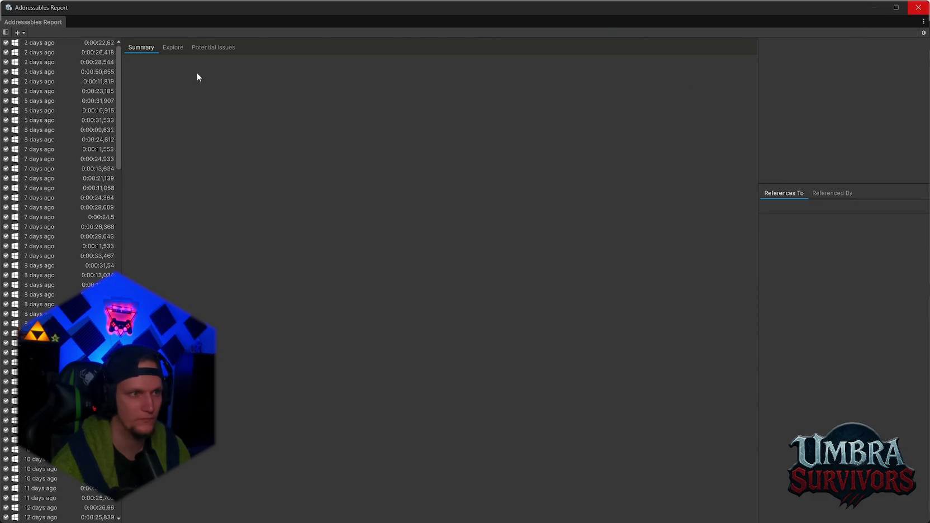
click(908, 13)
click(782, 82)
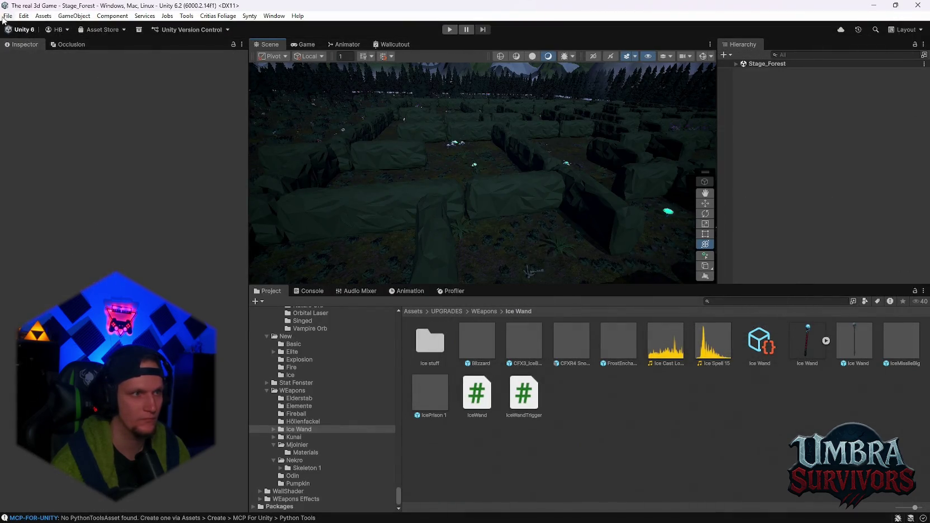
Save the whole project with File > Save Project
click(8, 15)
click(24, 63)
click(7, 15)
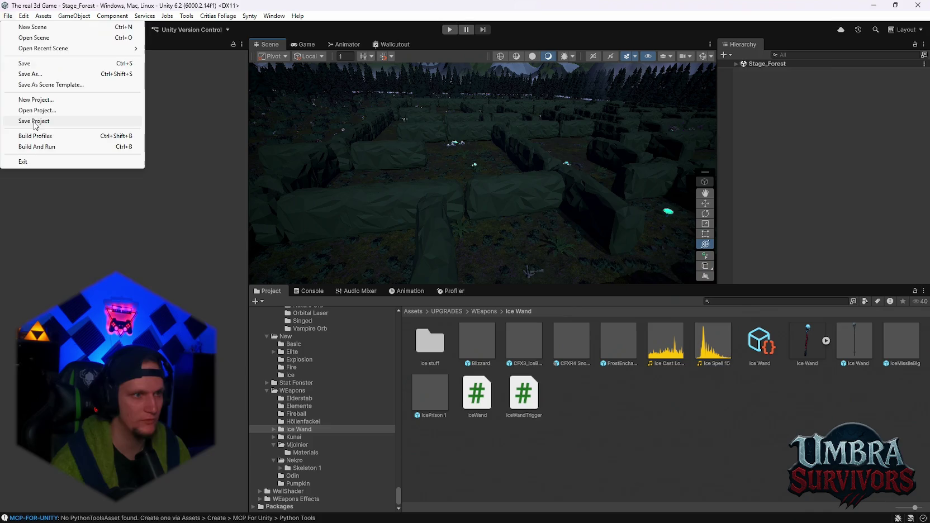
click(34, 121)
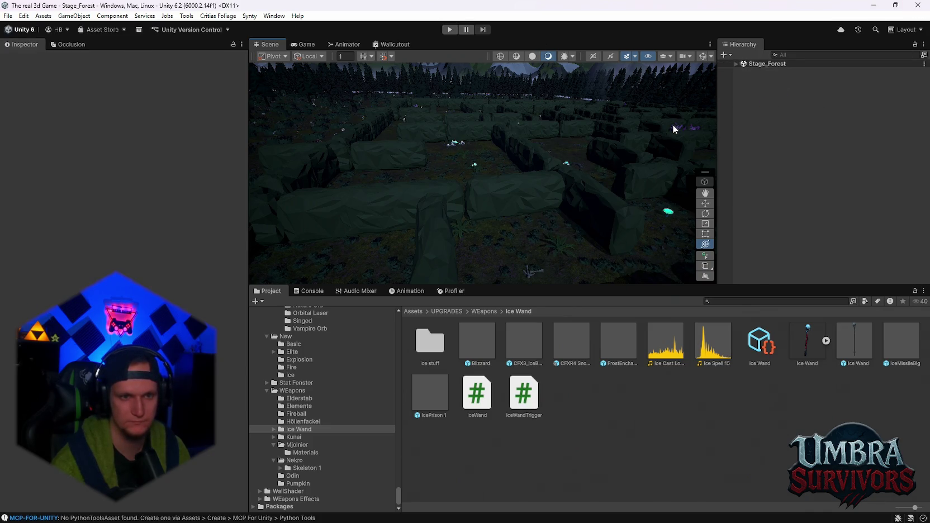
Close the editor, reopen Umbra Survivors from Unity Hub, and bring Problem MONTAG.txt forward
key(alt+F4)
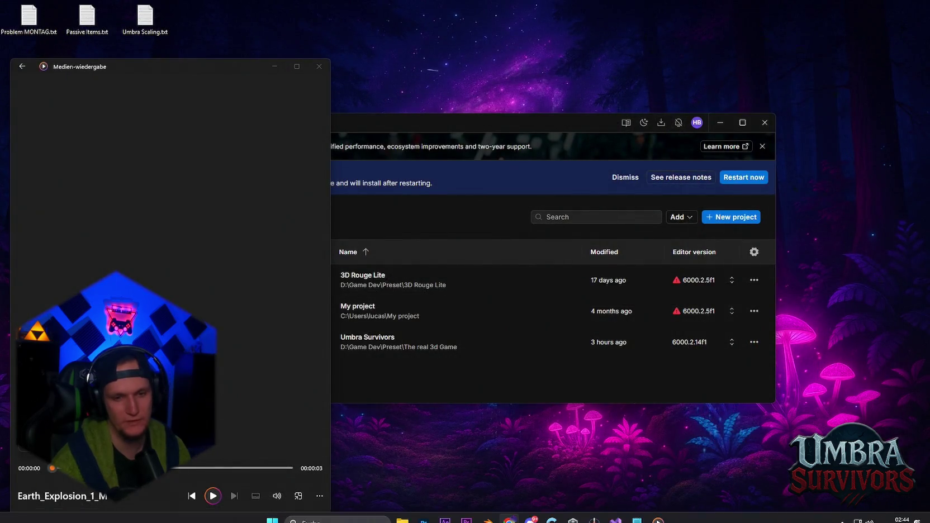
mouse_move(538, 515)
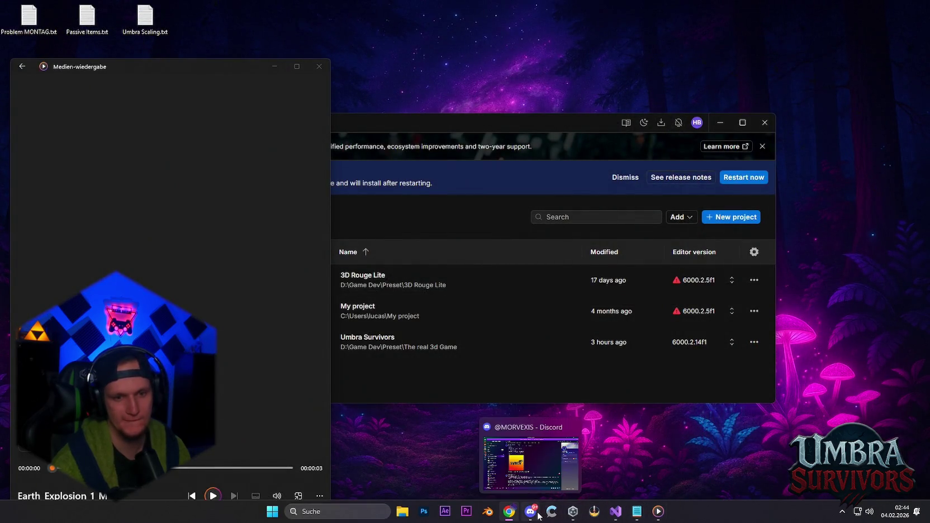
mouse_move(508, 518)
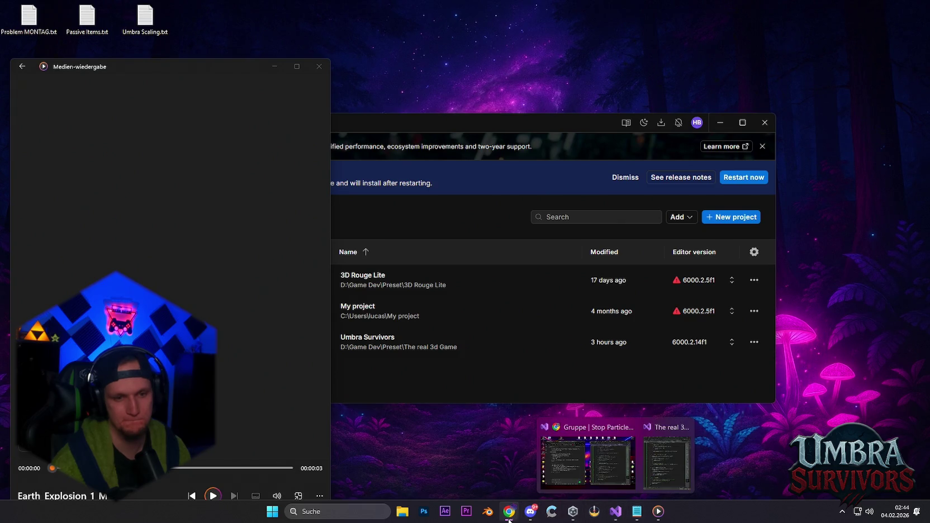
mouse_move(573, 511)
click(576, 476)
click(411, 347)
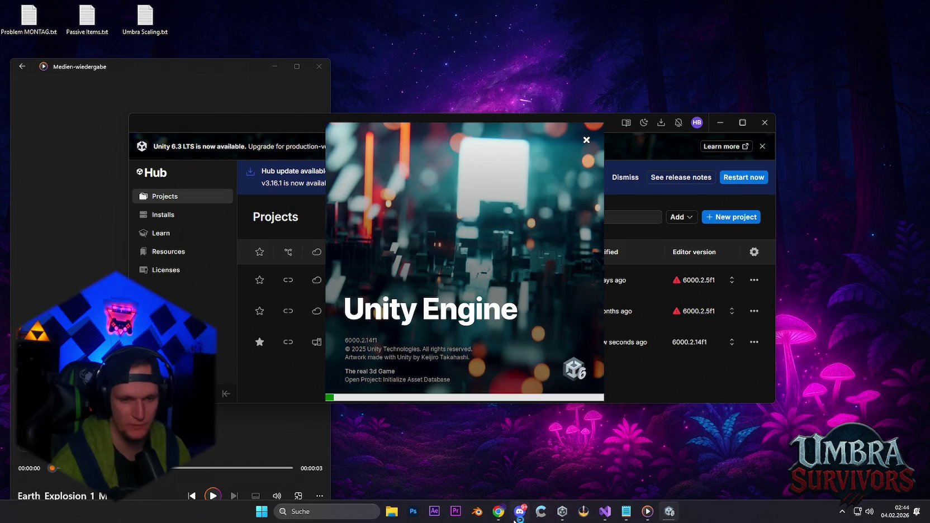
click(626, 511)
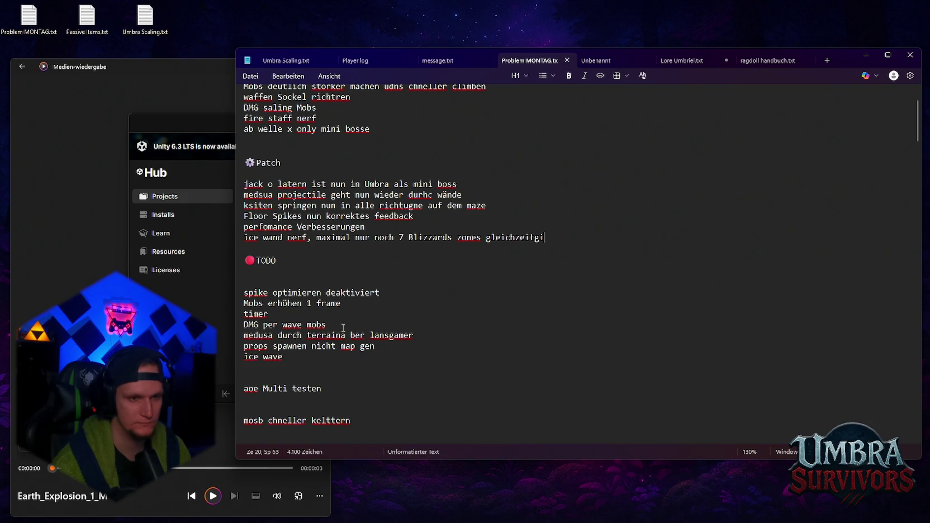
Scroll through the Problem MONTAG.txt TODO list, then minimize Notepad to reveal Unity
scroll(346, 330, down, 4)
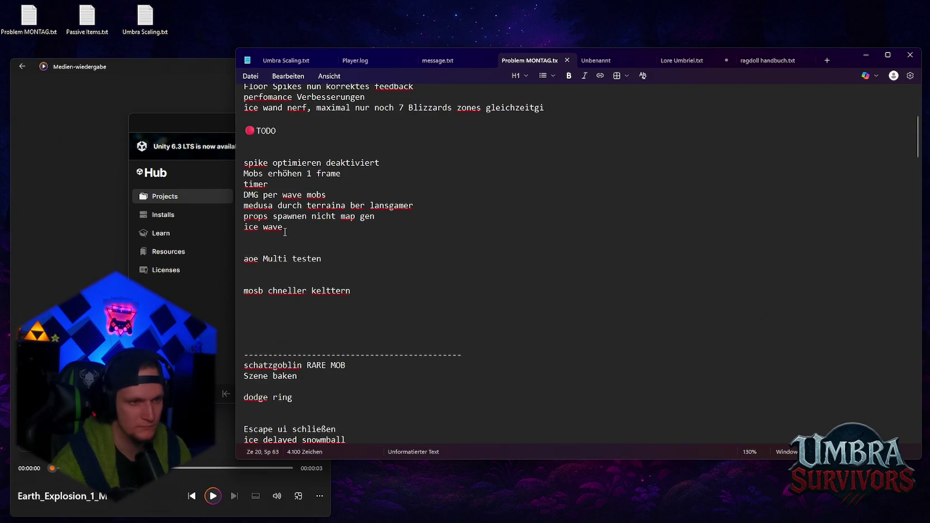
mouse_move(282, 227)
mouse_down()
mouse_move(239, 226)
mouse_move(254, 227)
mouse_up()
click(288, 224)
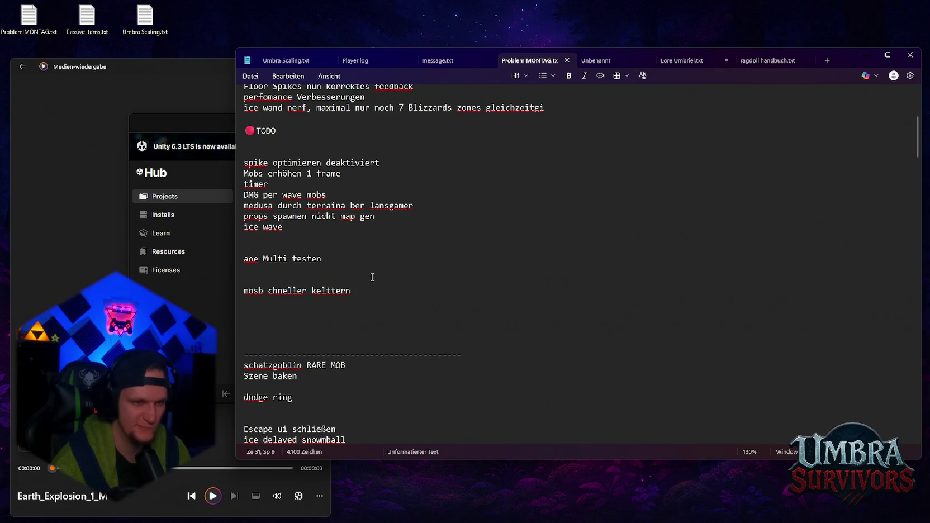
scroll(358, 277, down, 4)
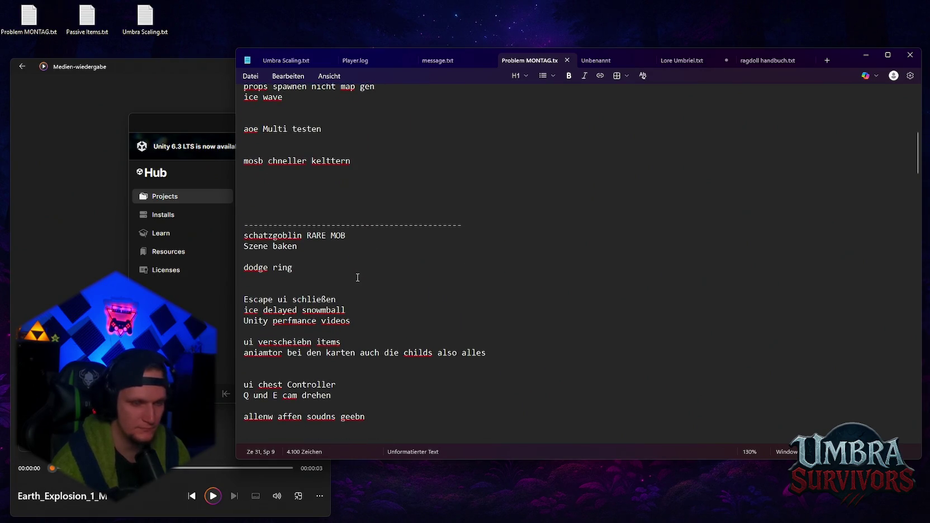
scroll(381, 316, down, 4)
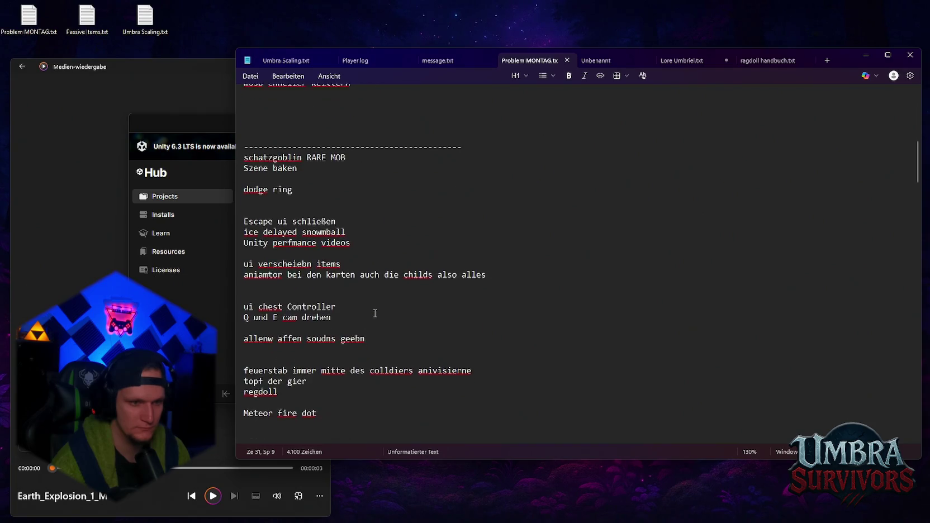
scroll(375, 313, down, 5)
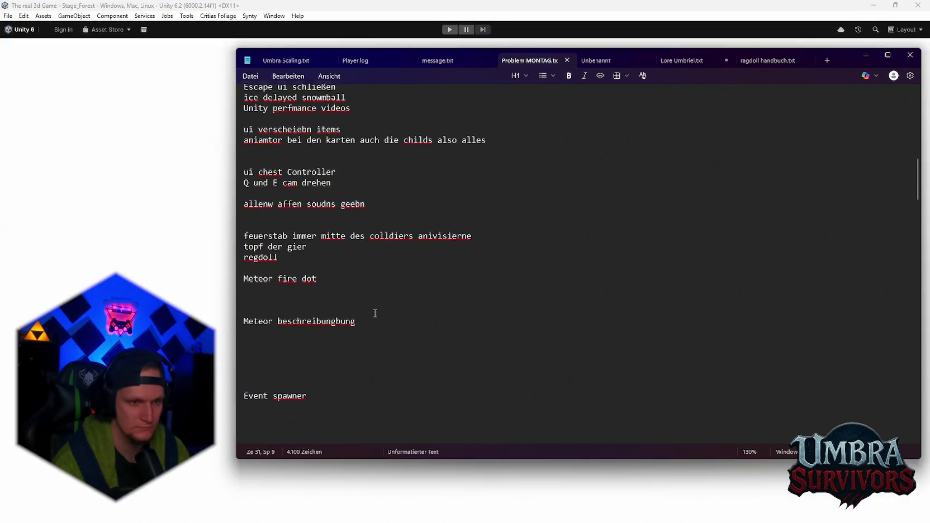
scroll(375, 313, up, 10)
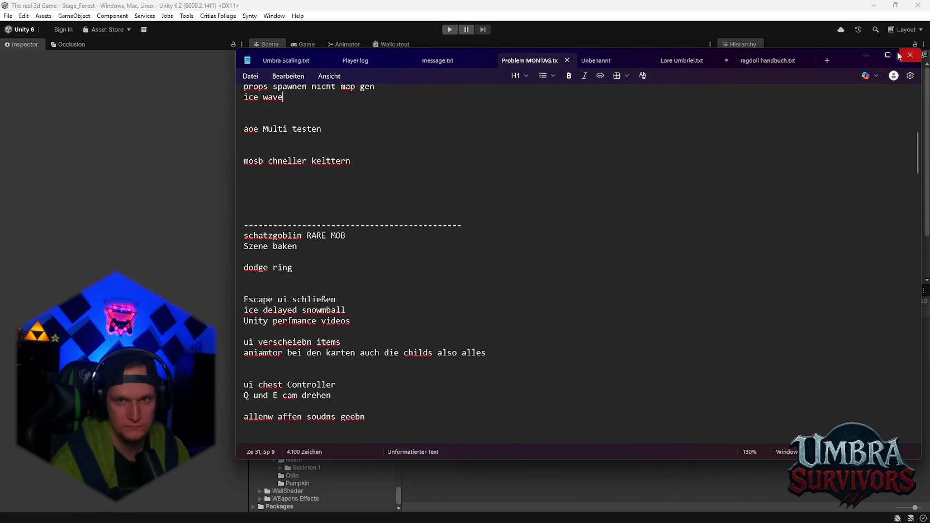
click(865, 55)
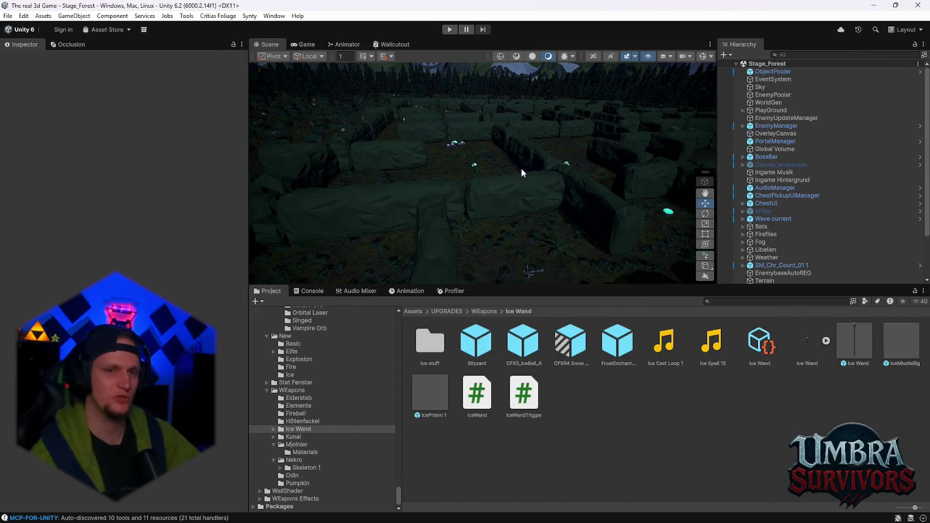
Save the current scene and the whole project
mouse_move(492, 157)
mouse_down()
mouse_move(475, 121)
mouse_move(489, 119)
mouse_move(477, 114)
mouse_move(508, 149)
mouse_move(466, 146)
mouse_up()
click(8, 16)
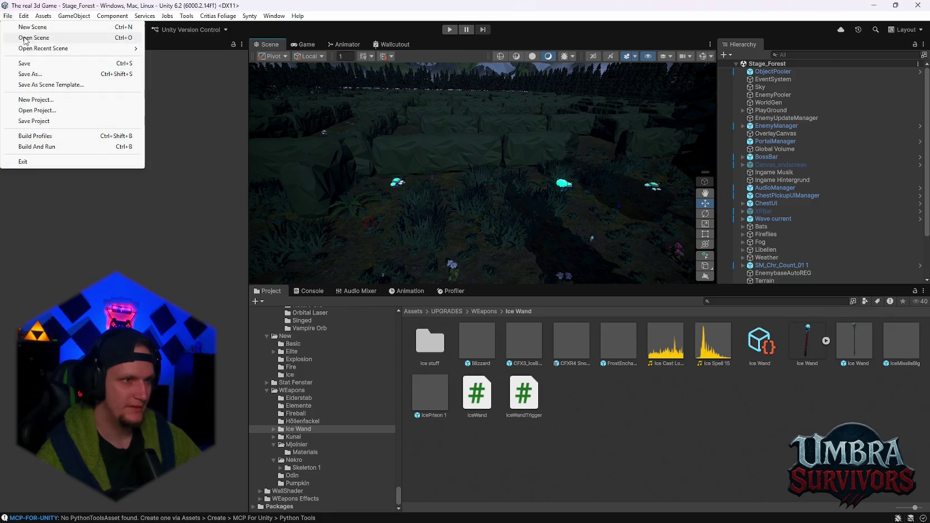
click(25, 65)
click(8, 17)
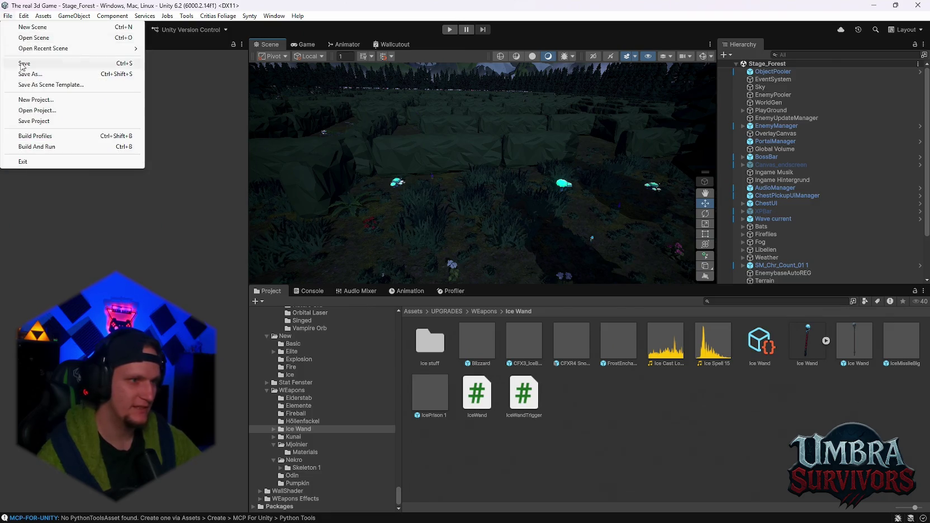
click(26, 120)
Start a new Windows player build into the ContentBuilder 'content' folder
click(8, 16)
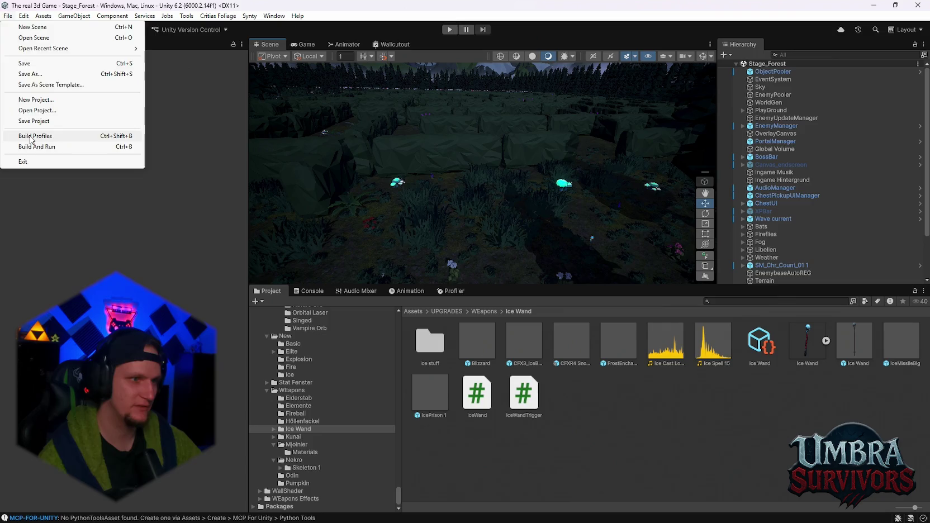
click(28, 135)
click(698, 336)
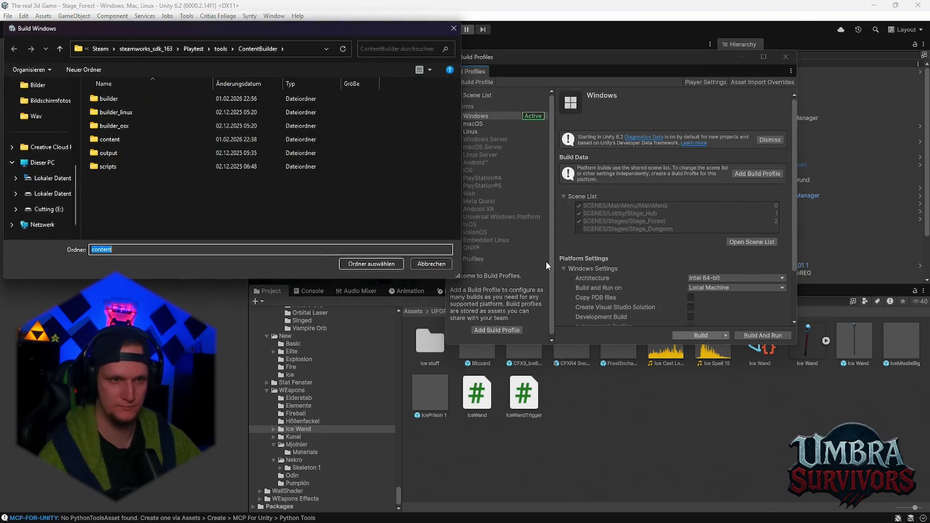
click(355, 260)
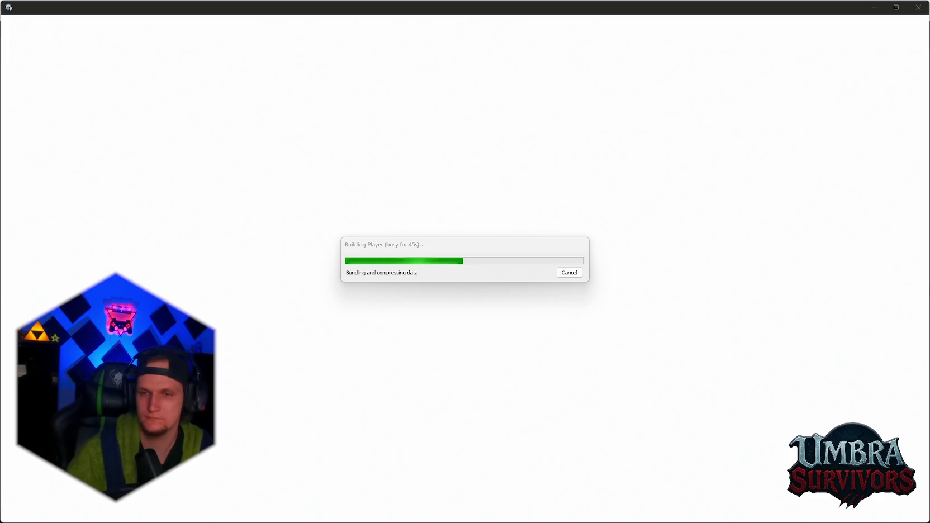
Once the build is bundling data, bring Problem MONTAG.txt back to the front
click(625, 514)
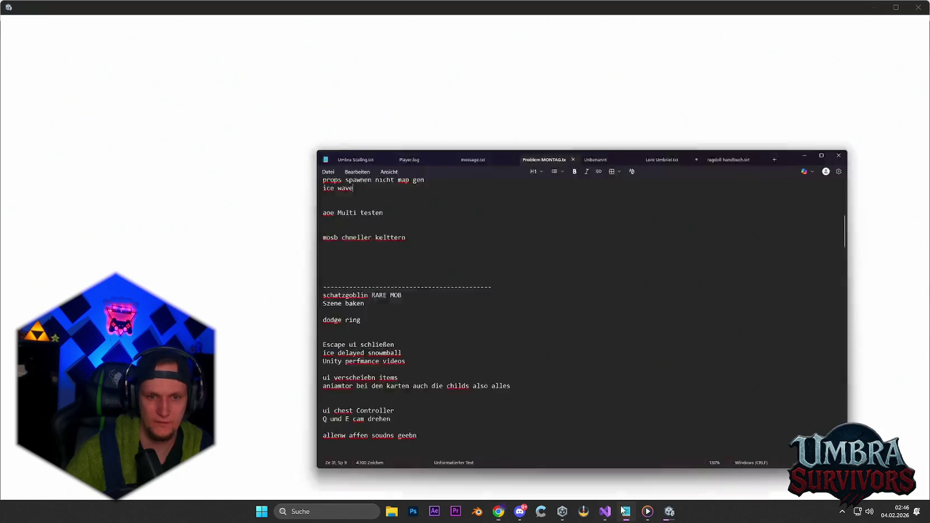
Delete the 'fire staff nerf' and 'waffen Sockel richtren' lines from the notes
scroll(395, 258, up, 10)
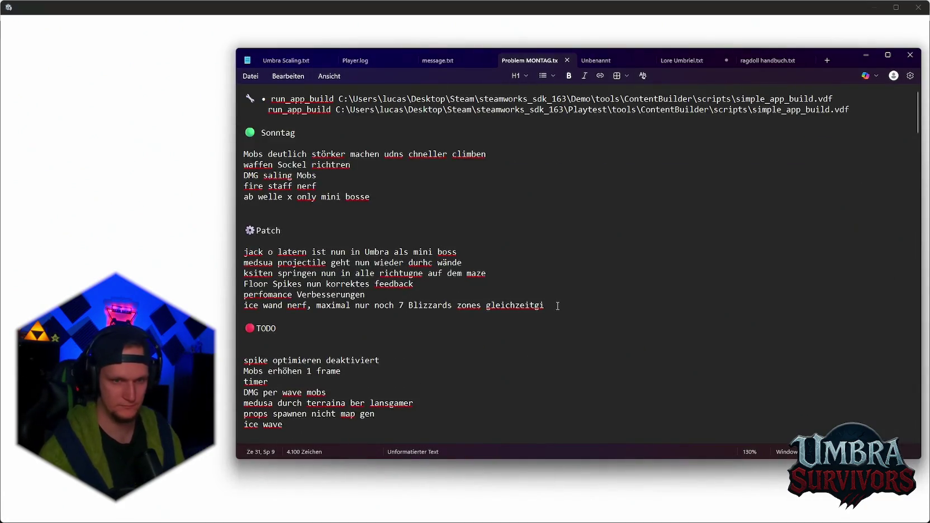
drag(557, 306, 275, 242)
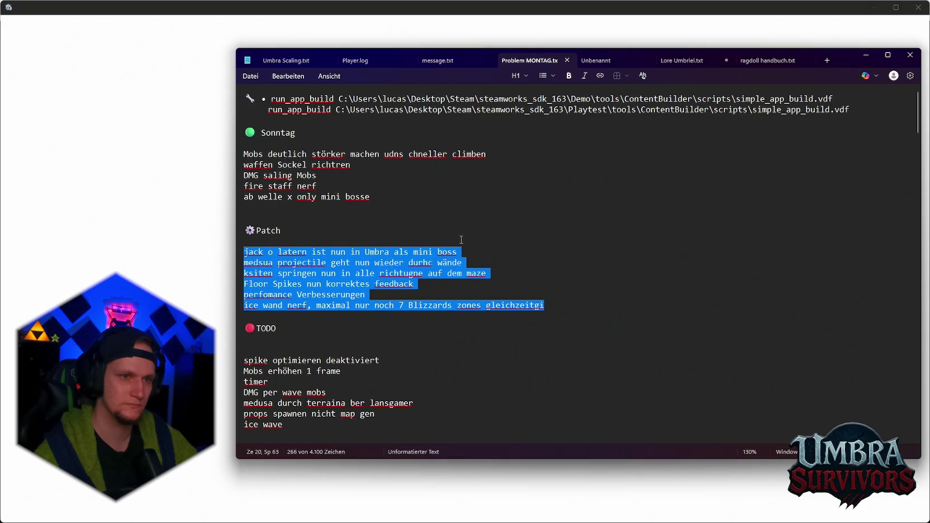
drag(319, 186, 244, 186)
key(BackSpace)
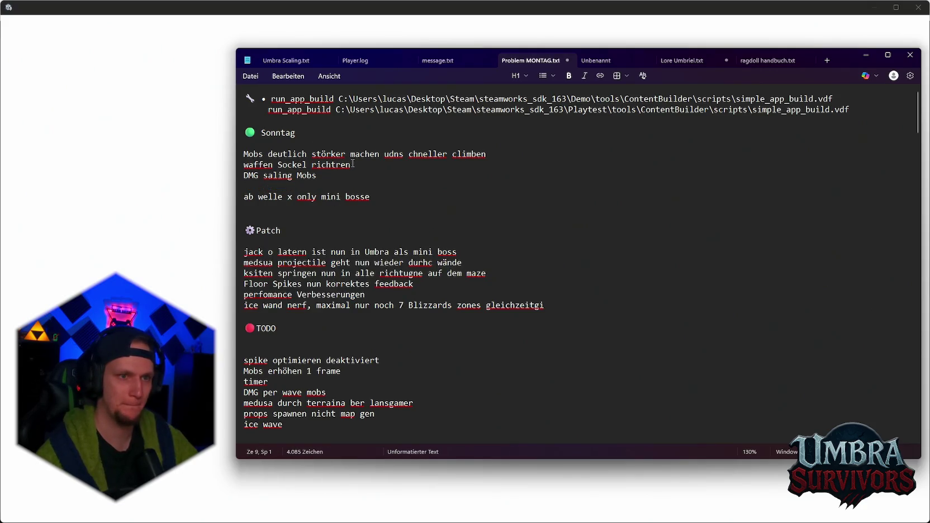
mouse_move(352, 164)
mouse_down()
mouse_move(246, 175)
mouse_move(243, 164)
mouse_up()
key(BackSpace)
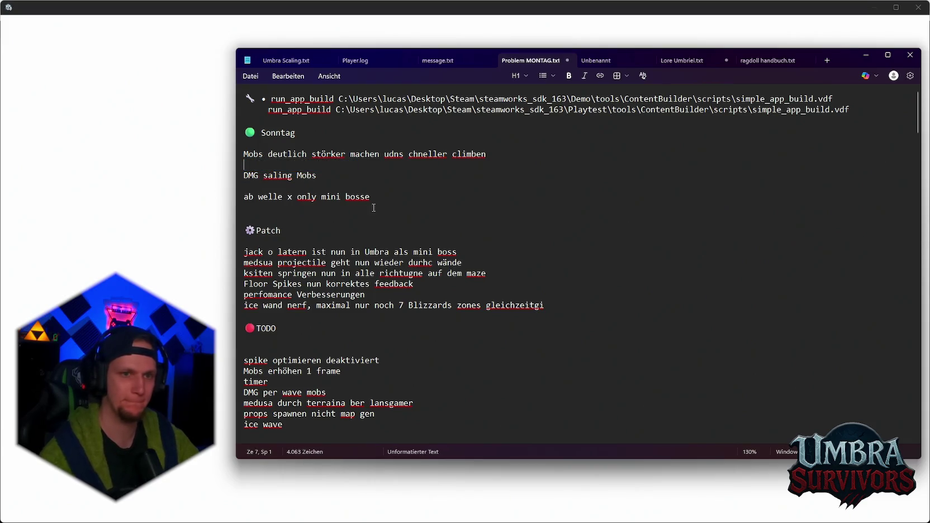
Remove the stronger-mobs item, move 'DMG saling Mobs' and 'ab welle x' under Sonntag, and minimize Notepad
mouse_move(490, 155)
mouse_down()
mouse_move(284, 166)
mouse_move(234, 151)
mouse_up()
key(BackSpace)
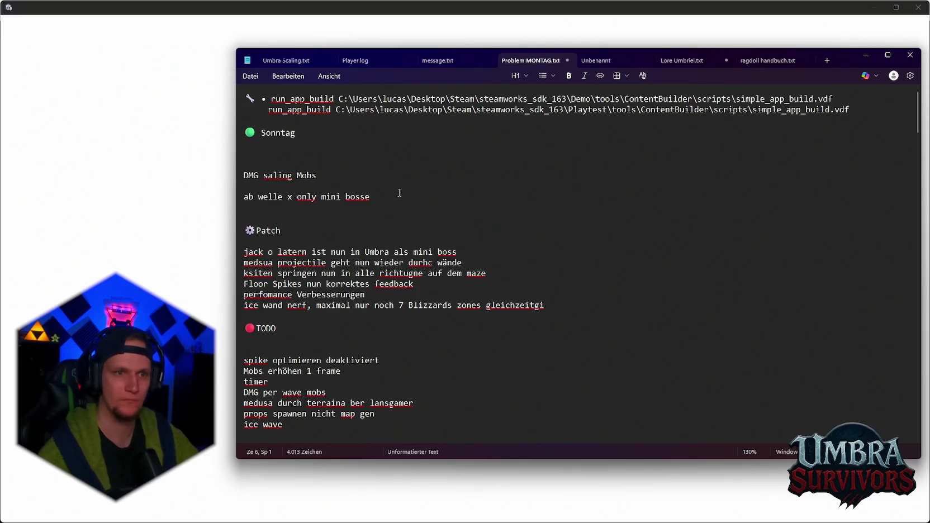
mouse_move(371, 196)
mouse_down()
mouse_move(251, 178)
mouse_move(252, 145)
mouse_up()
click(404, 171)
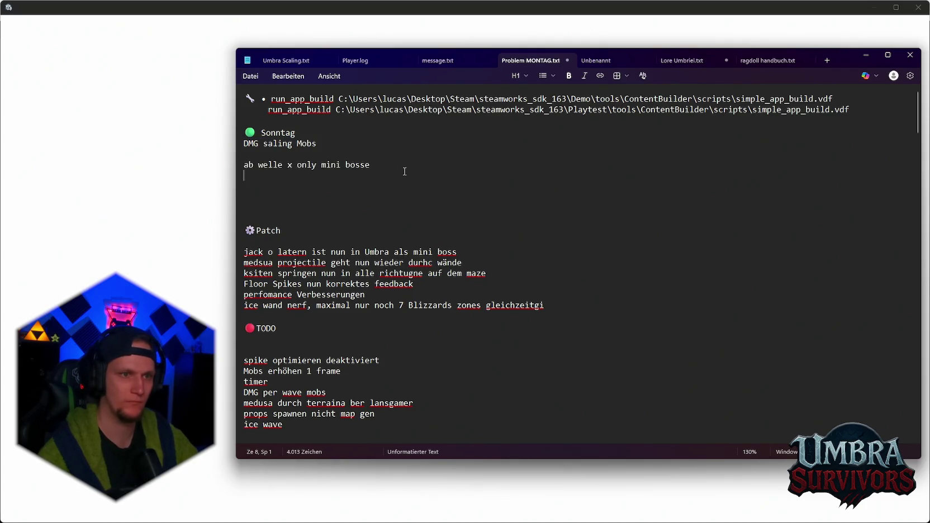
key(BackSpace)
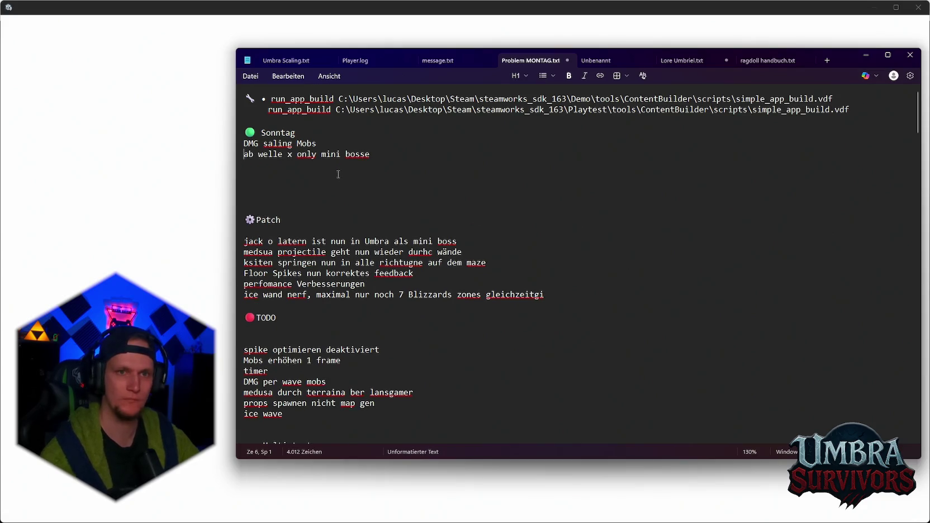
click(866, 56)
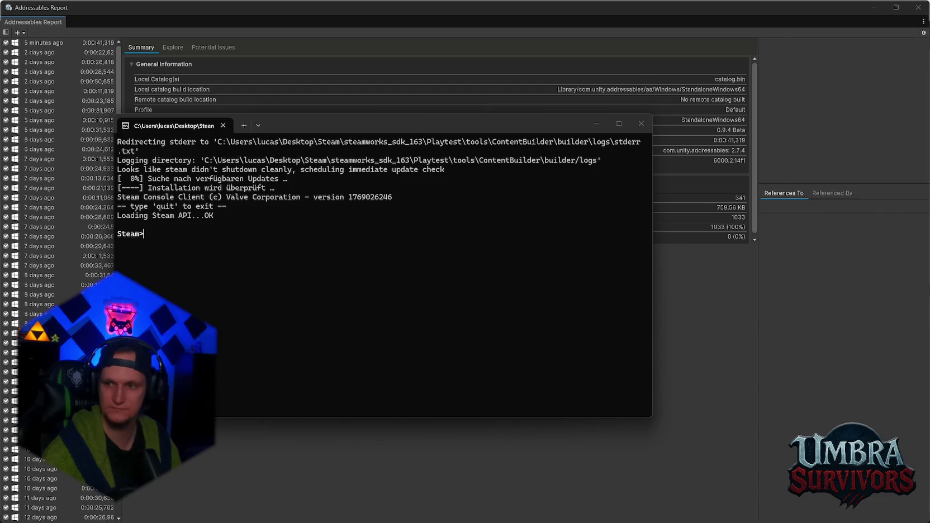
Run the Playtest run_app_build command from the notes in SteamCMD, then minimise the console
key(alt+Tab)
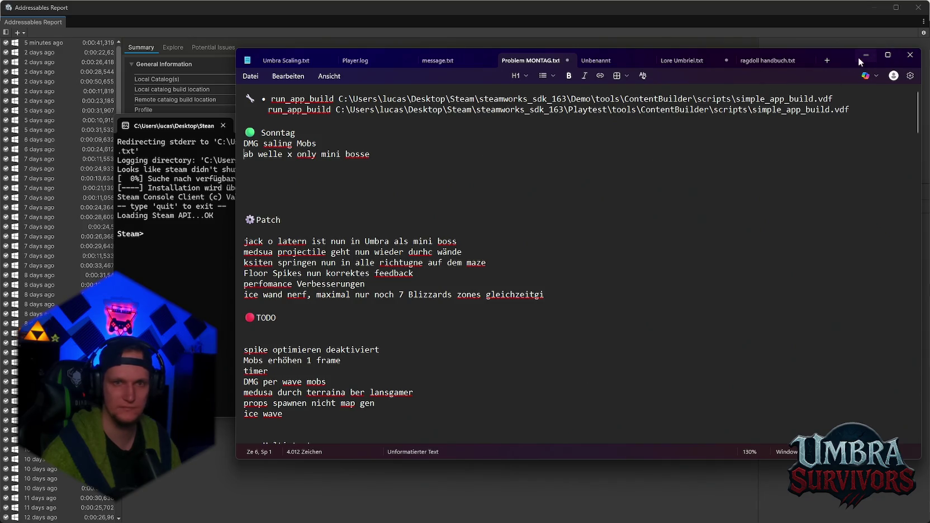
drag(853, 108, 268, 109)
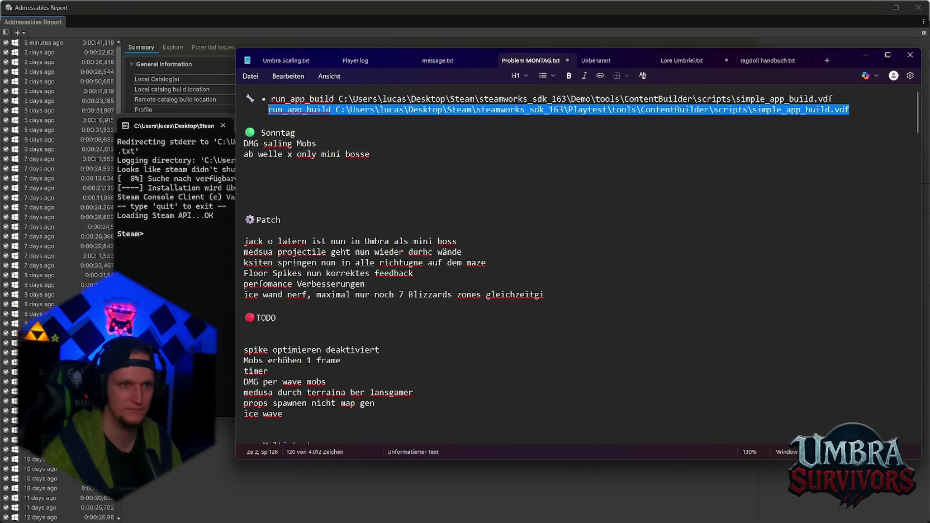
click(143, 242)
text(run_app_build C:\Users\lucas\Desktop\Steam\steamworks_sdk_163\Playtest\tools\ContentBuilder\scripts\simple_app_build.vdf)
key(Return)
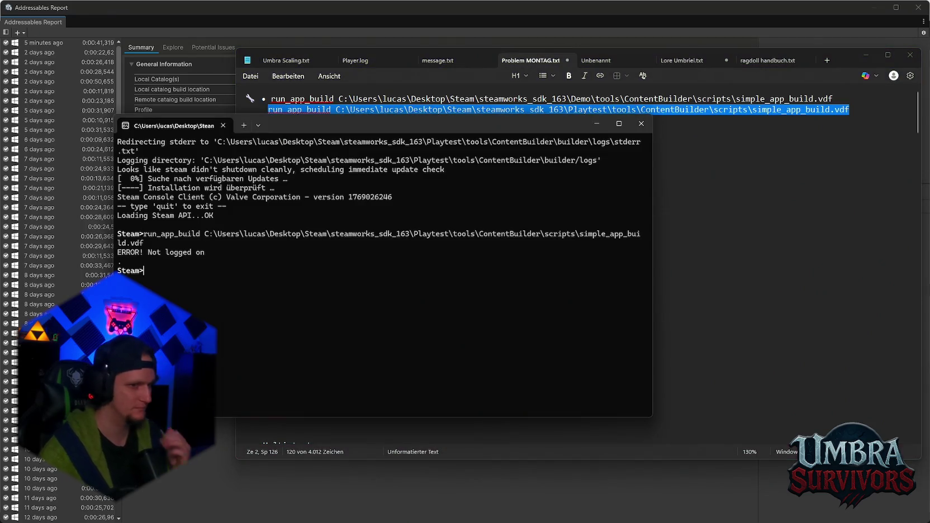
click(596, 123)
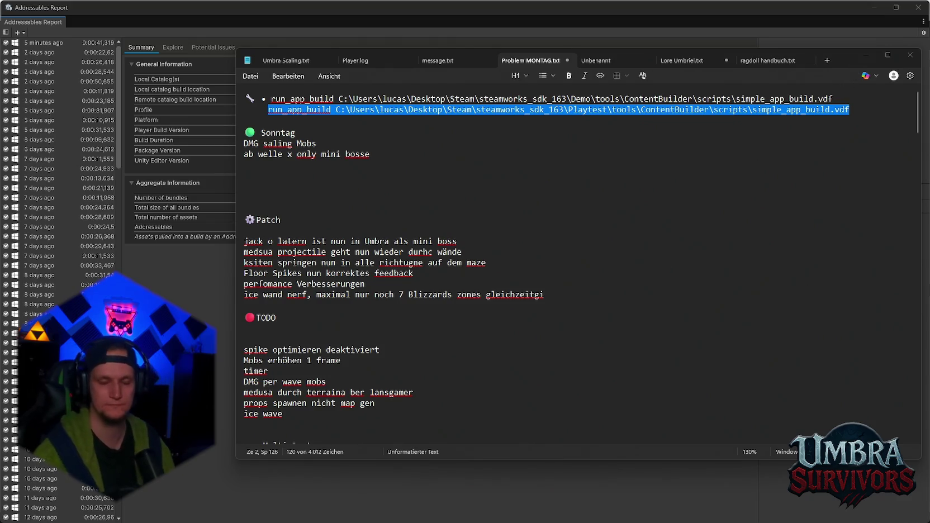
mouse_move(484, 521)
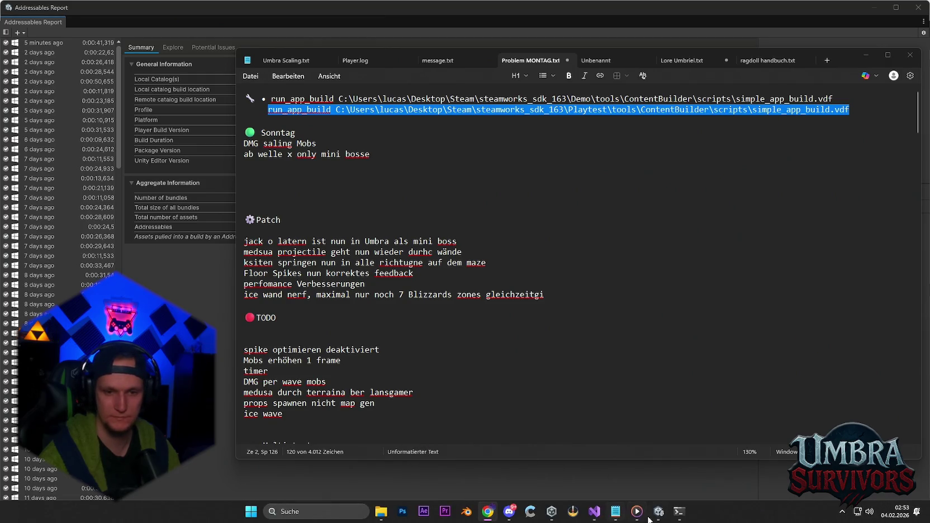
mouse_move(625, 519)
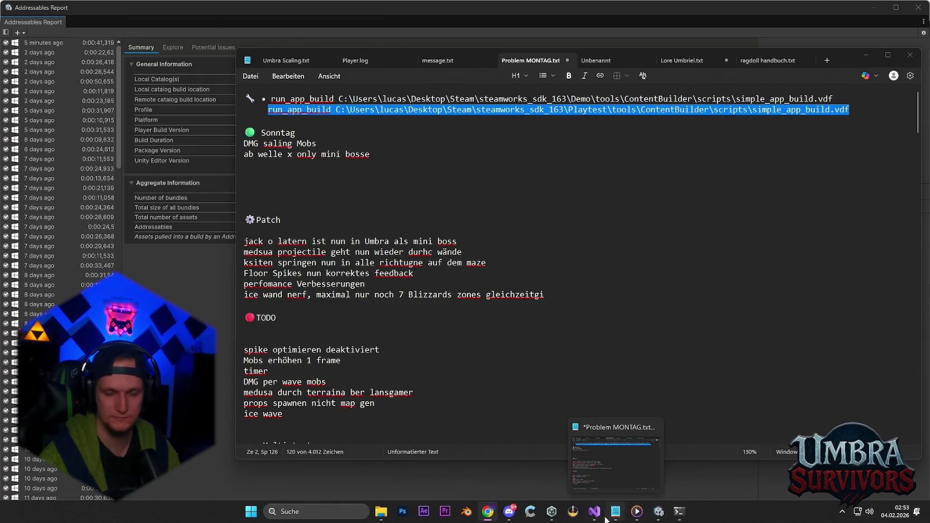
mouse_move(552, 519)
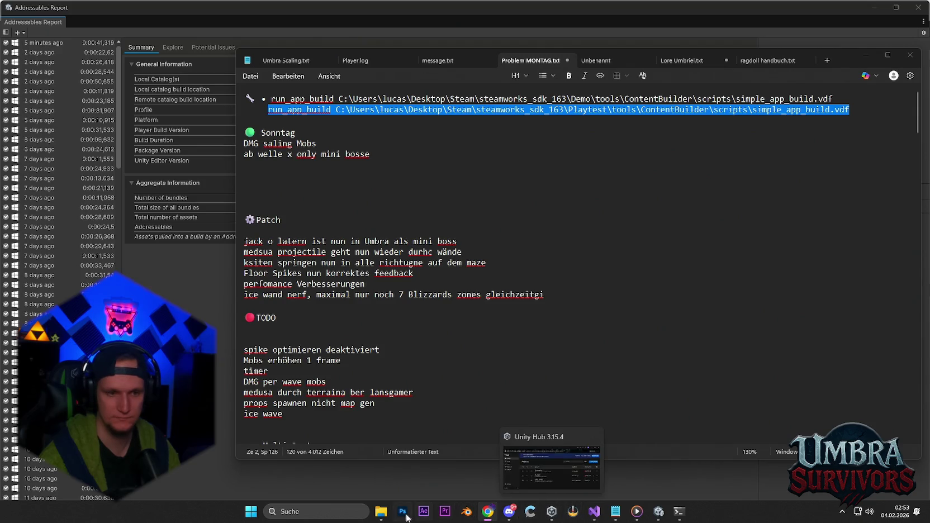
mouse_move(678, 519)
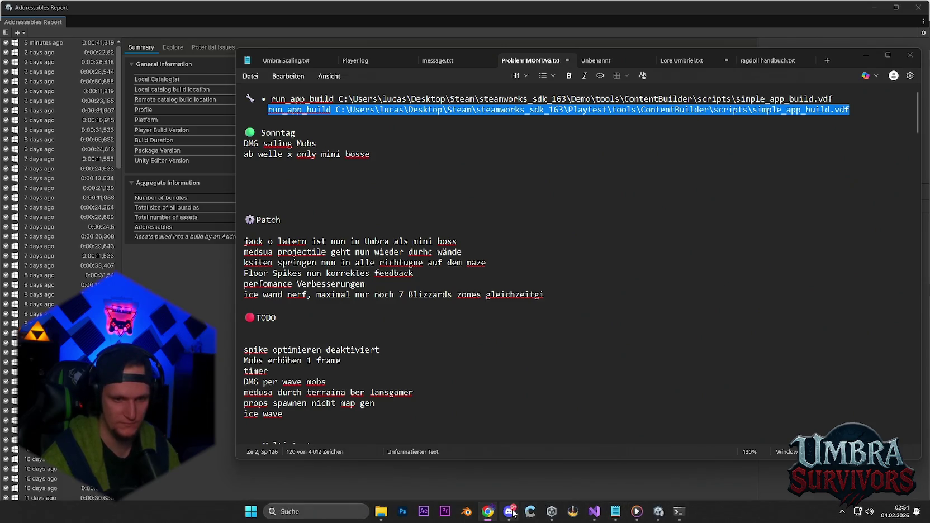
Open the Patches channel on the Wood Wide Web Discord server
click(509, 511)
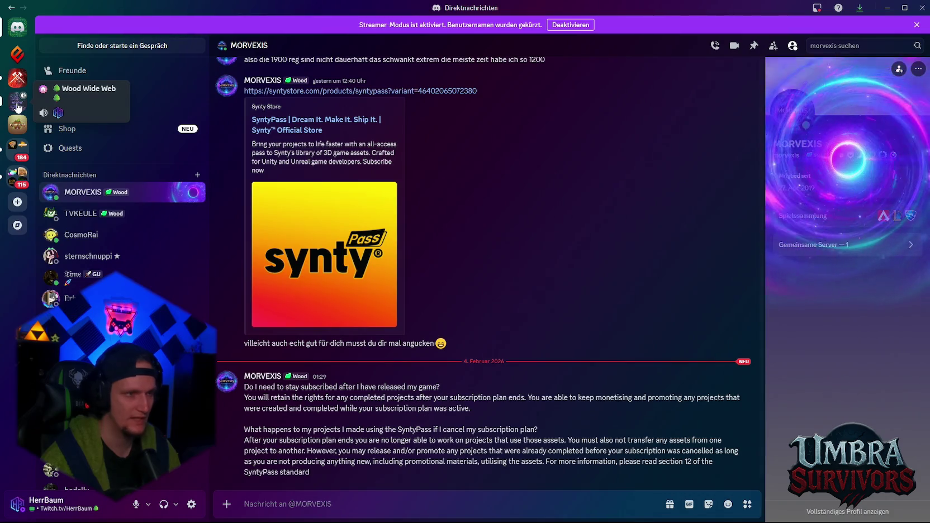
click(17, 100)
scroll(125, 230, down, 2)
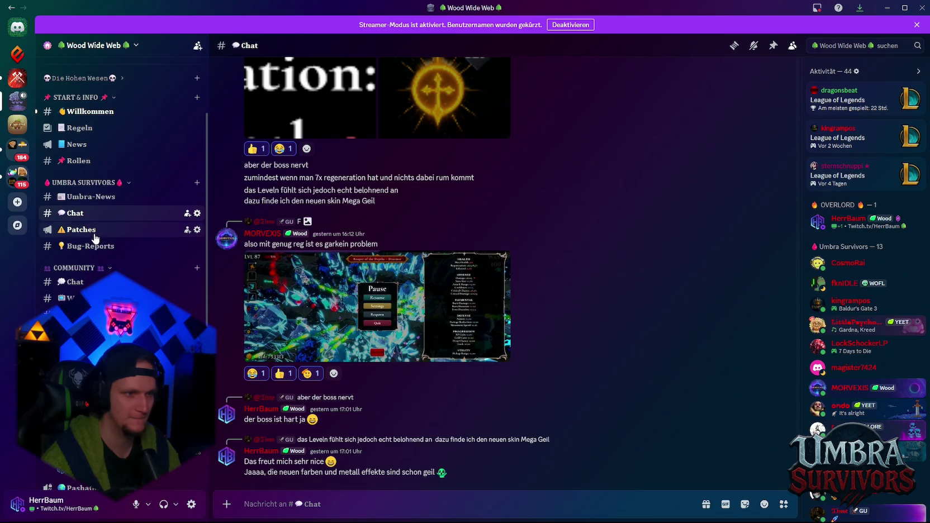
click(83, 230)
Paste the German patch notes and mention the Umbra Survivors role on a new line
text(🛠️ Umbra Survivors — Maze & Mini-Boss Update (DE)  • Jack-o'-Lantern: Jetzt als neuer Mini-Boss in Umbra. • Medusa Projectile: Projektile gehen wieder durch Wände (in kommenden Updates werden sie nach Wand-Durchflug auch langsamer). • Maze Kisten: Kisten springen jetzt in alle Richtungen im Maze. • Floor Spikes: Korrektes DMG-Feedback — kein verzögerter Schaden mehr. • Performance: Weitere Performance-Verbesserungen. • Ice Wand Nerf: Maximal 7 Blizzard-Zonen gleichzeitig aktiv.)
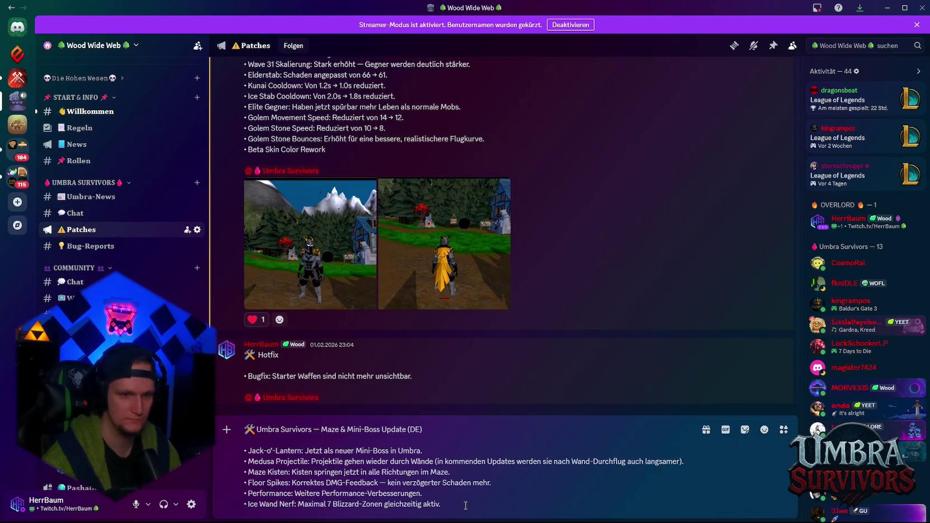
key(shift+Return)
text(@umb)
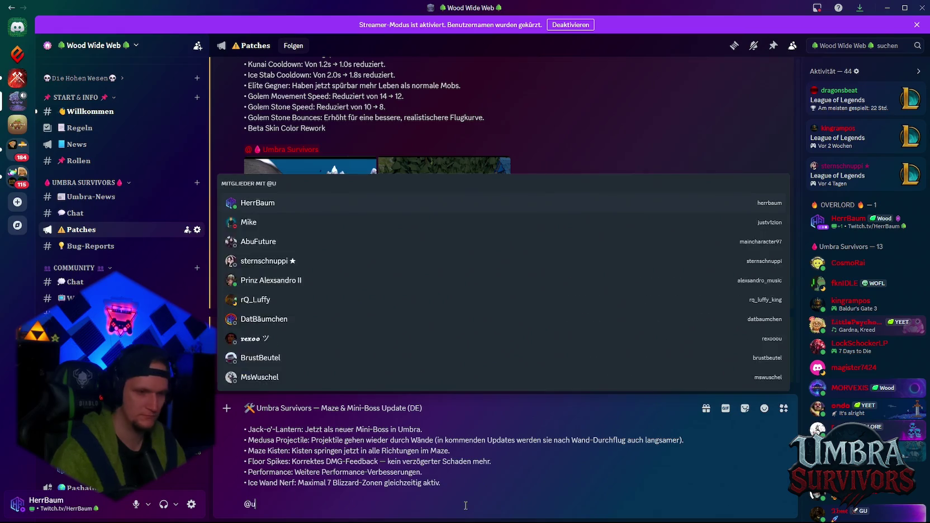
click(278, 386)
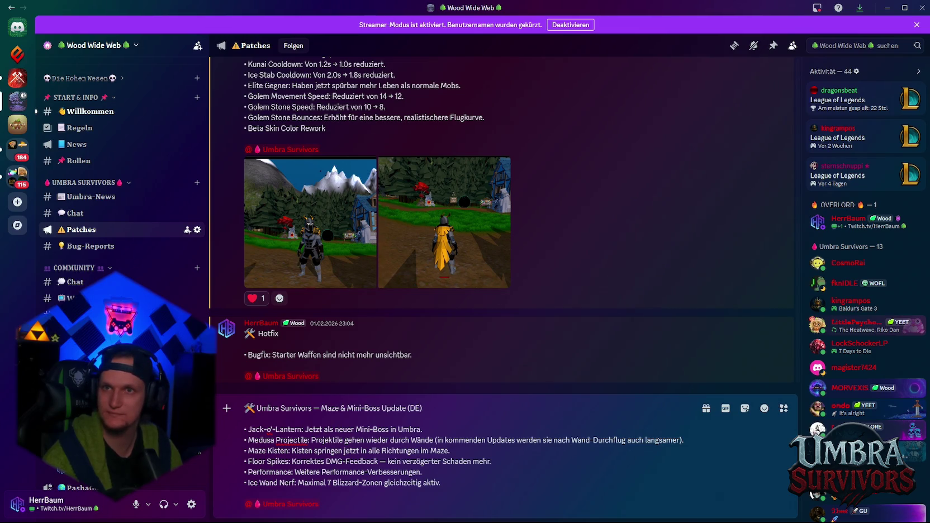
Go to the Umbra Survivors Steamworks builds list under SteamPipe
key(alt+Tab)
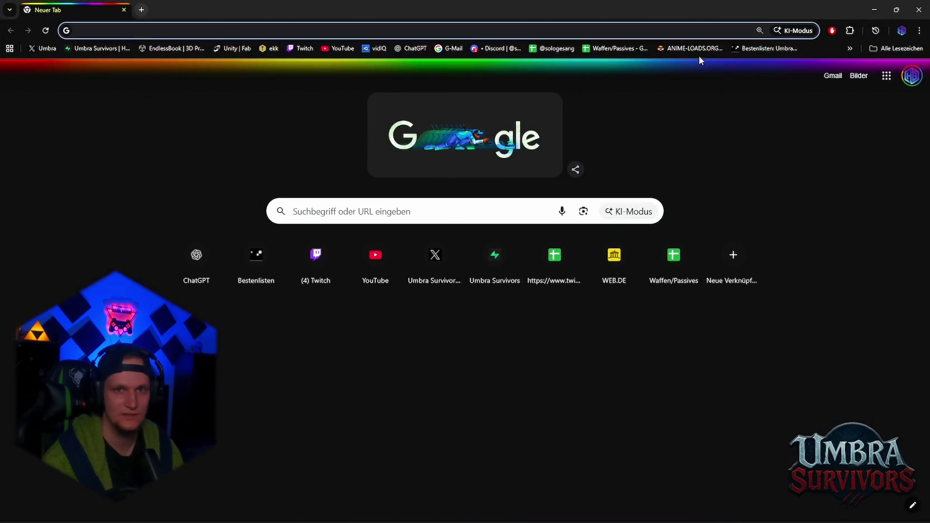
click(749, 49)
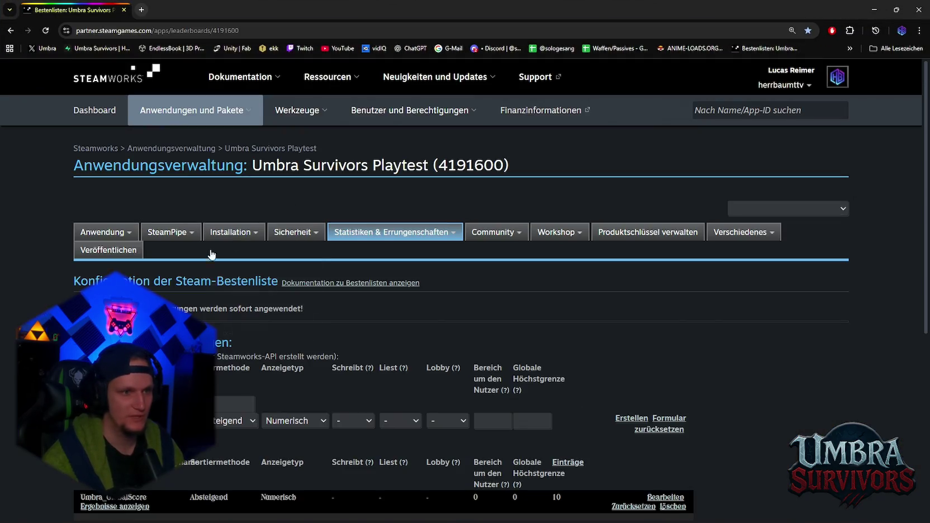
mouse_move(104, 230)
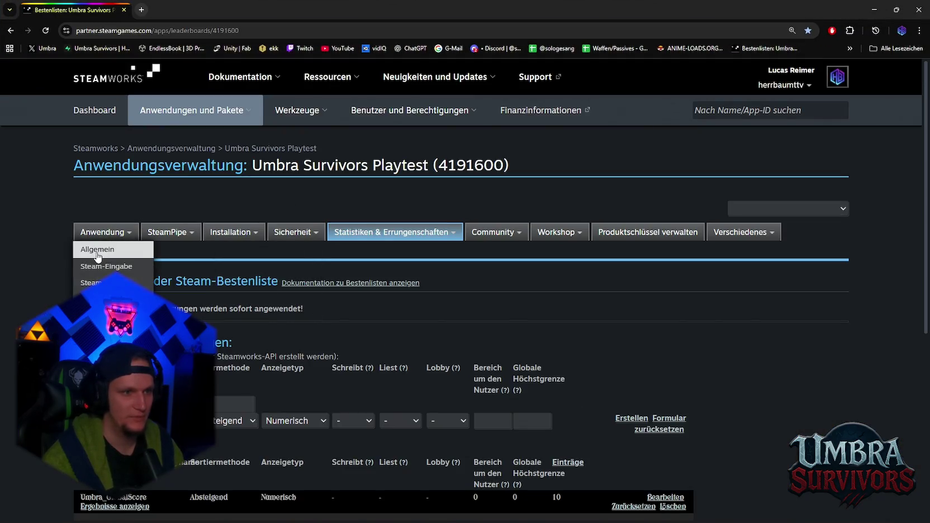
click(100, 247)
scroll(285, 258, up, 3)
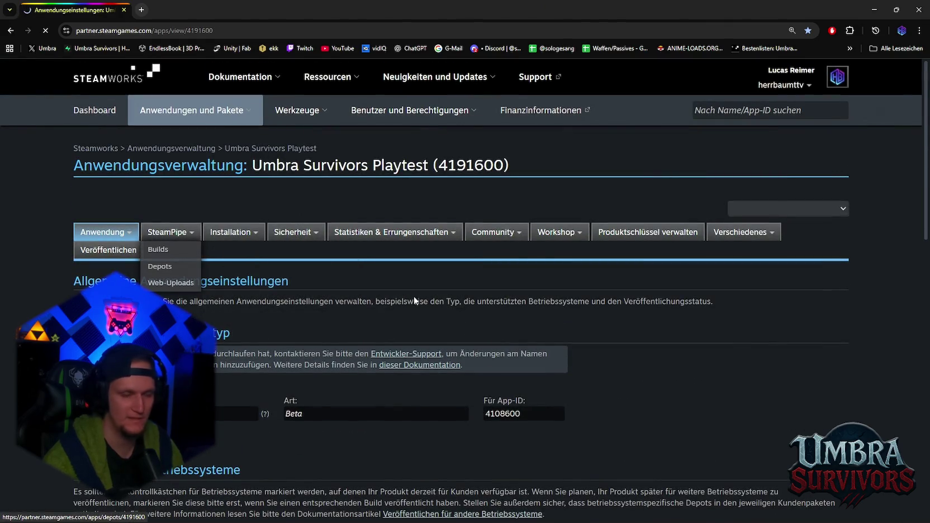
click(158, 249)
Set build 21774102 live on the default branch, confirming with the mobile verification code
scroll(562, 377, down, 2)
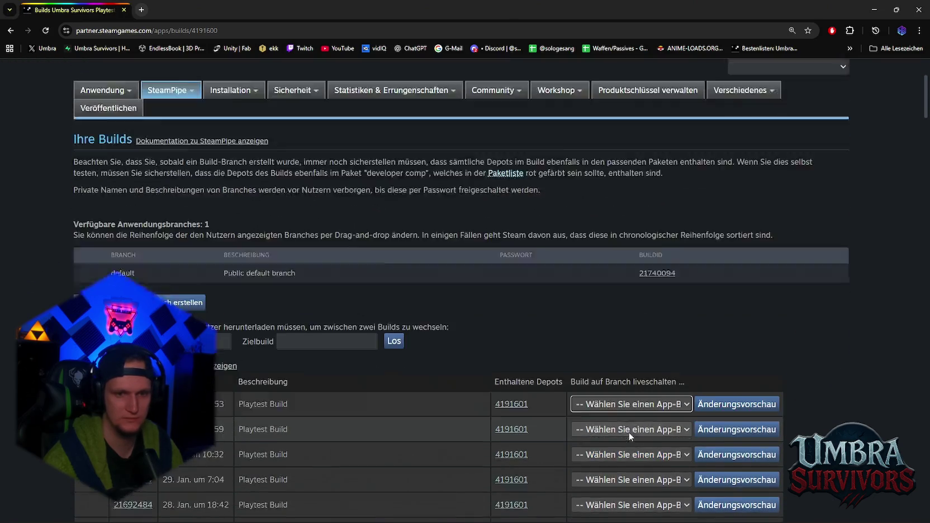
click(595, 353)
click(594, 385)
click(726, 352)
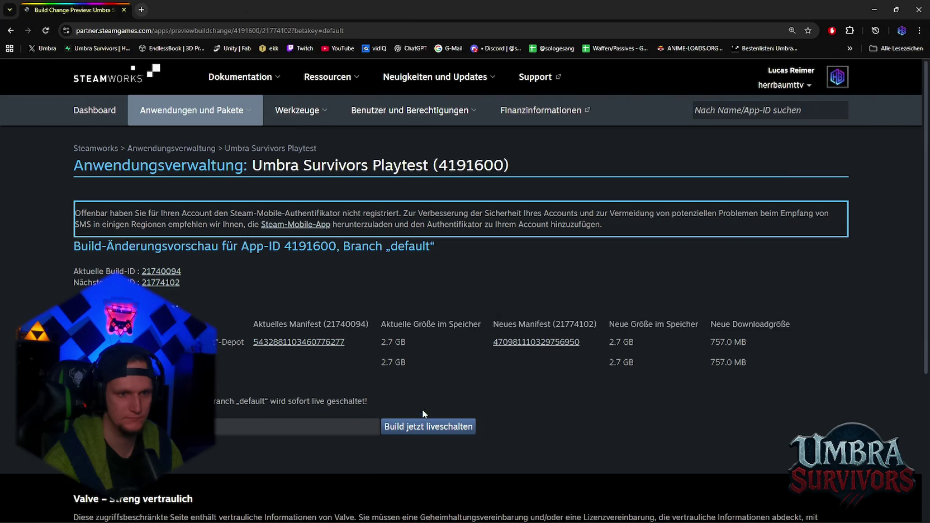
click(425, 425)
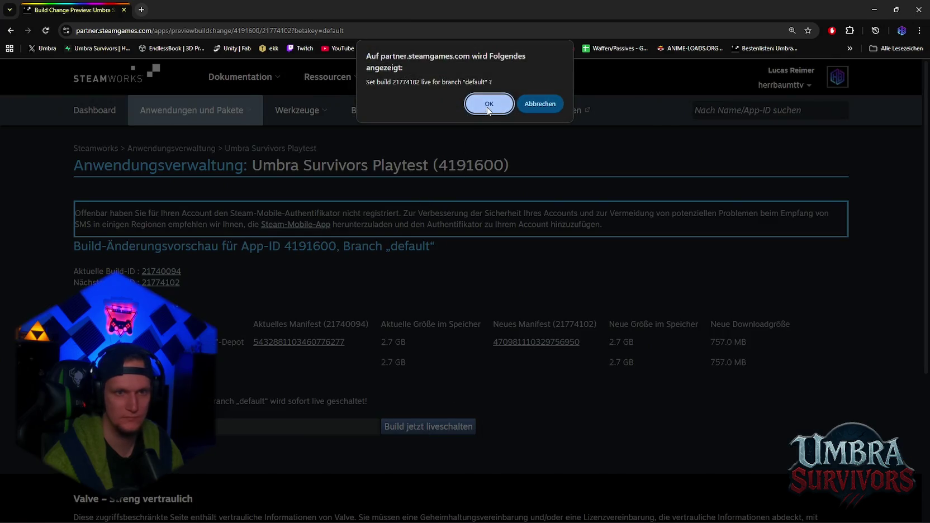
click(491, 106)
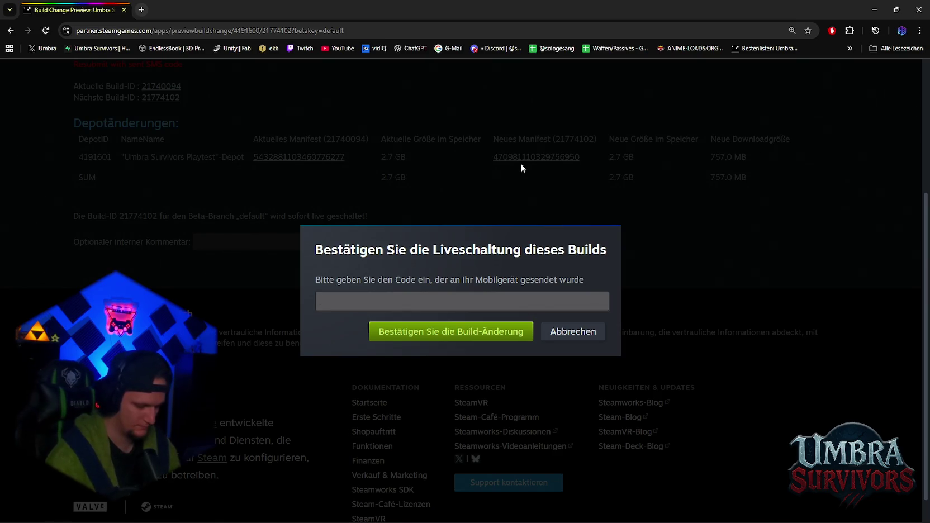
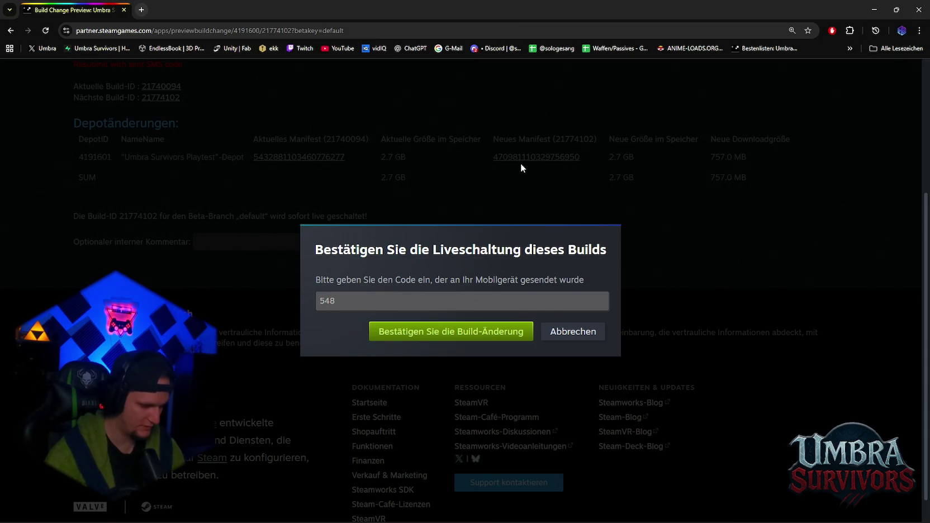
key(Return)
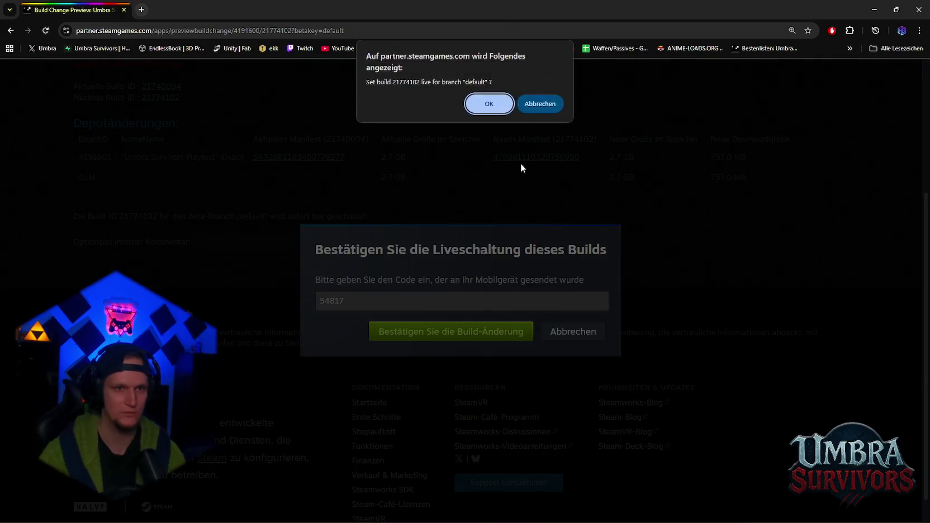
key(Return)
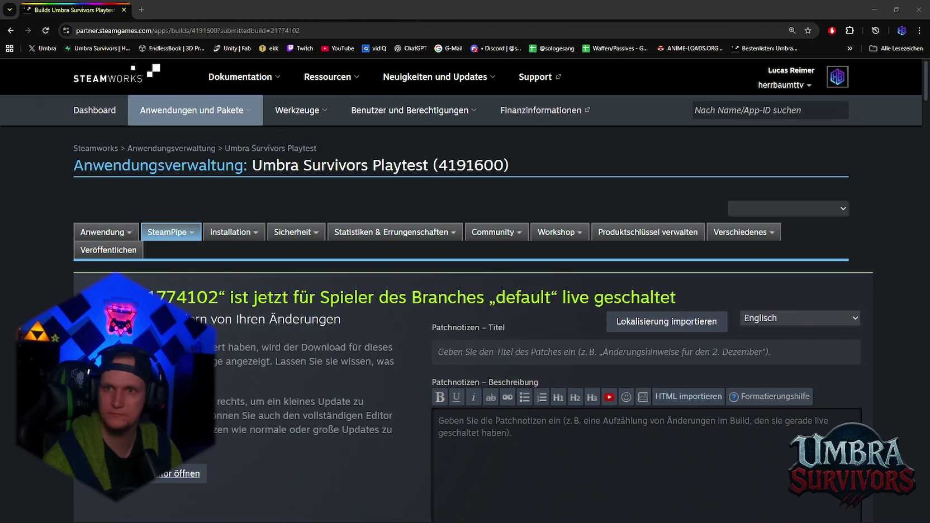
Paste the English patch notes and title, trimming the title to 'Maze & Mini-Boss Update'
key(ctrl+v)
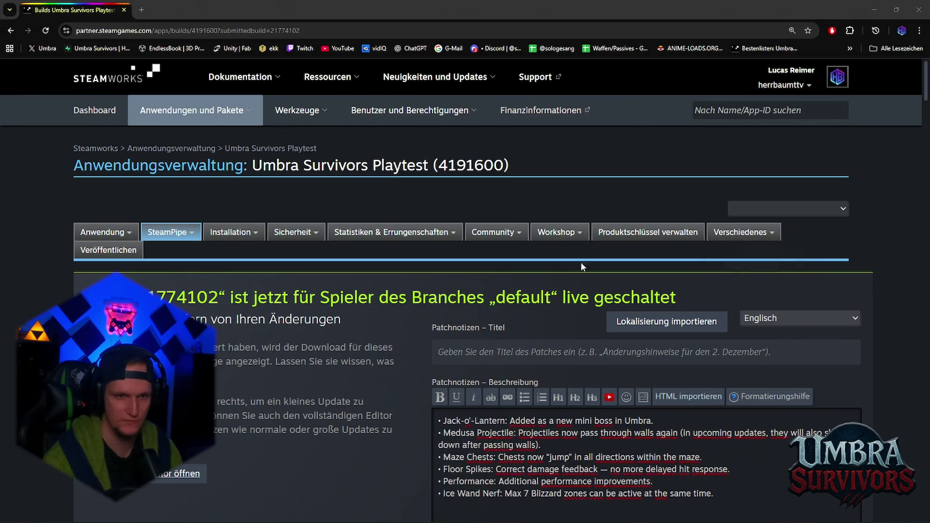
click(631, 356)
text(🛠 Umbra Survivors — Maze & Mini-Boss Update (EN))
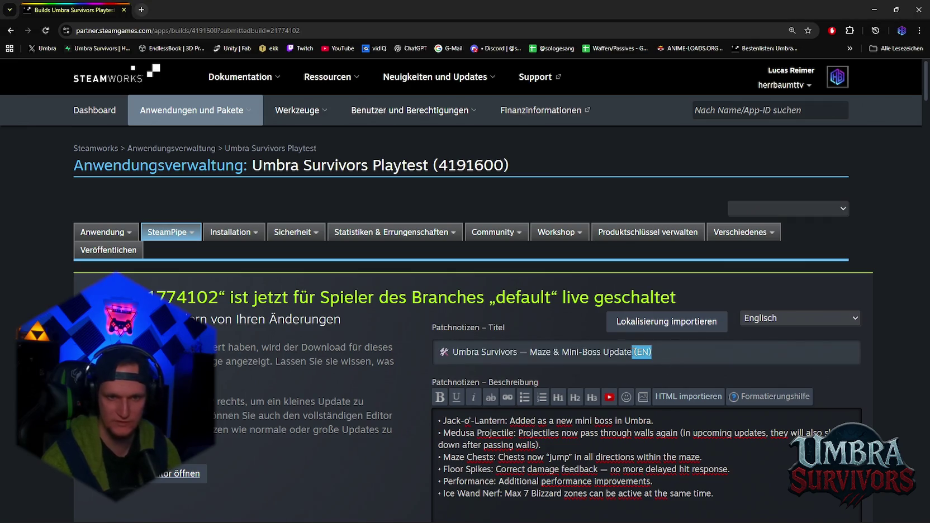
key(BackSpace)
drag(530, 352, 481, 352)
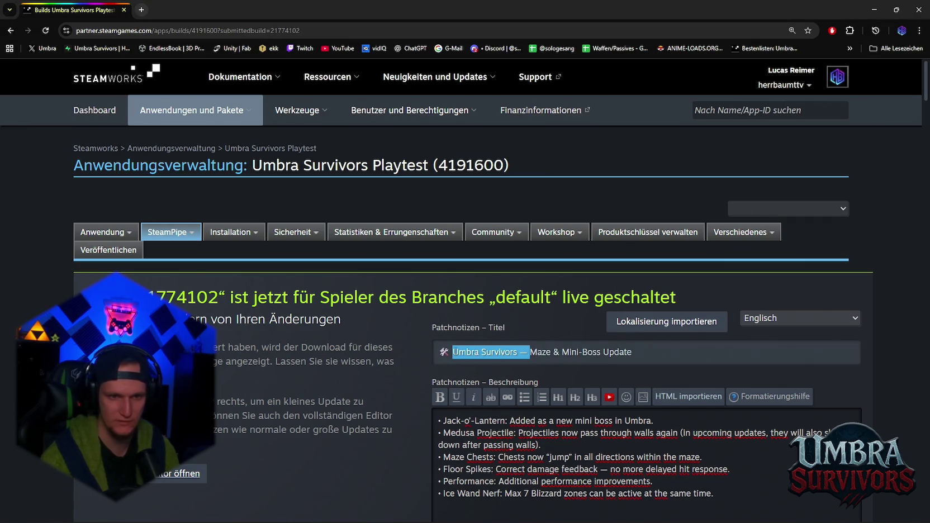
key(BackSpace)
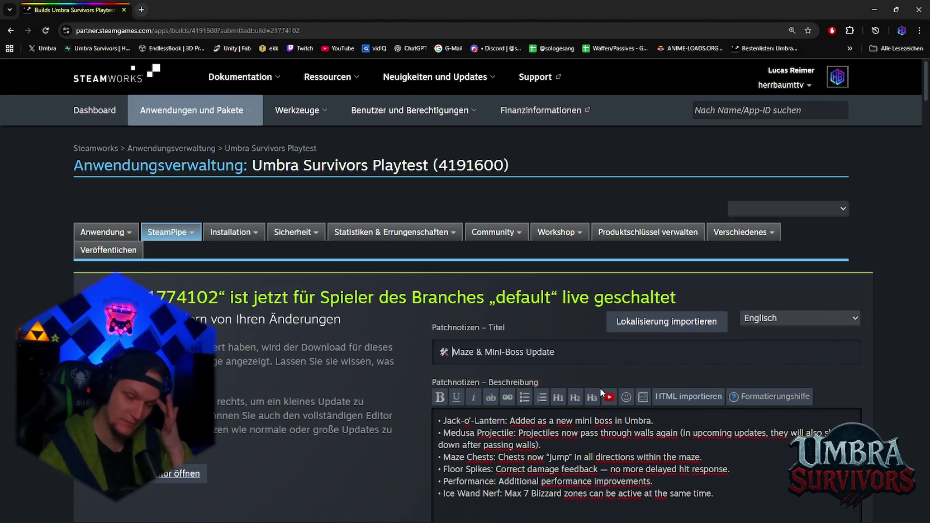
Preview and publish the patch notes for live build 21774102, then return to Discord
scroll(581, 355, down, 3)
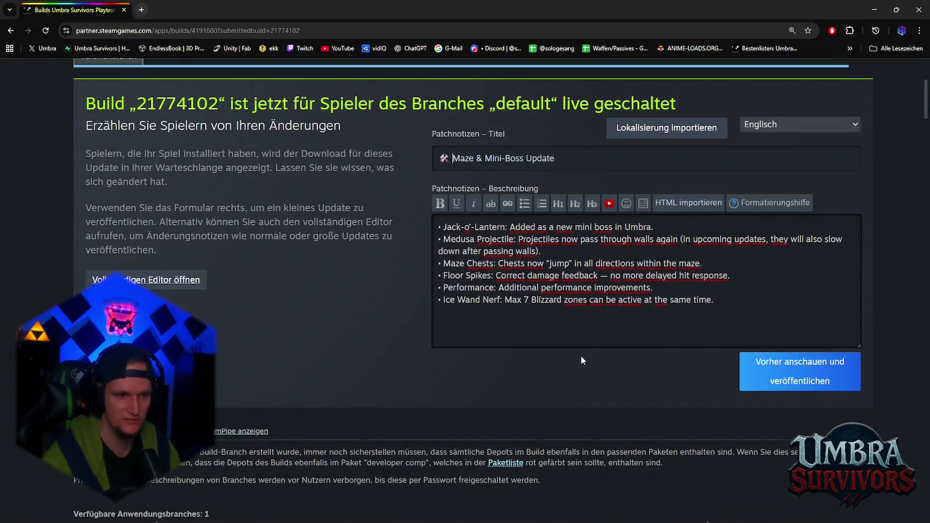
scroll(592, 347, down, 1)
scroll(607, 336, up, 2)
scroll(602, 339, down, 1)
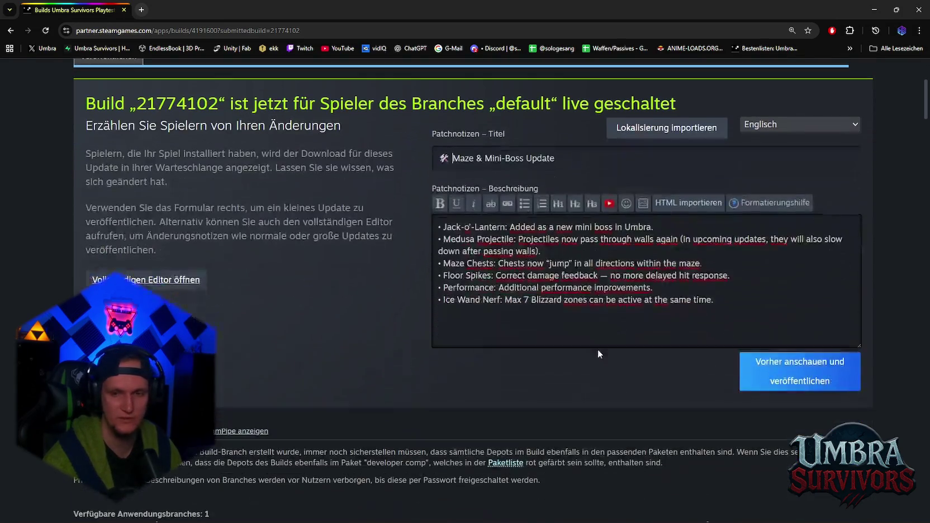
click(762, 369)
click(809, 106)
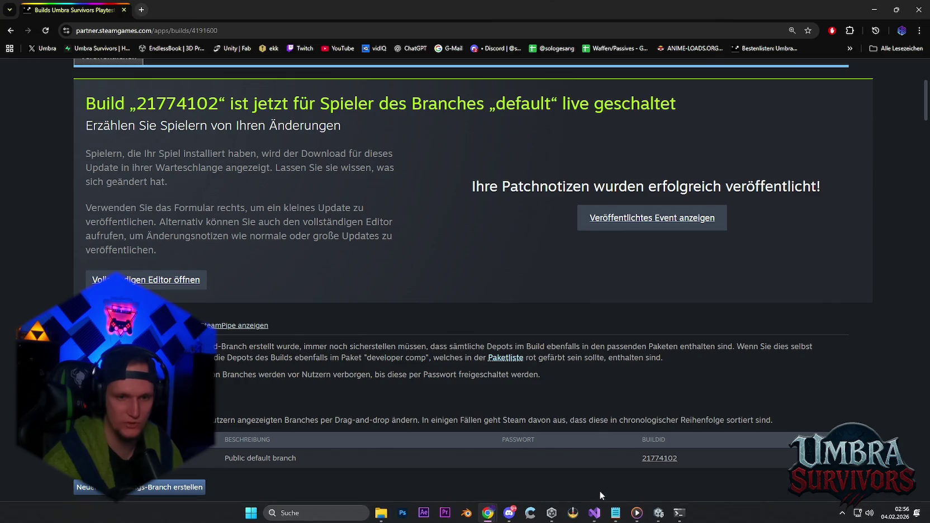
click(508, 511)
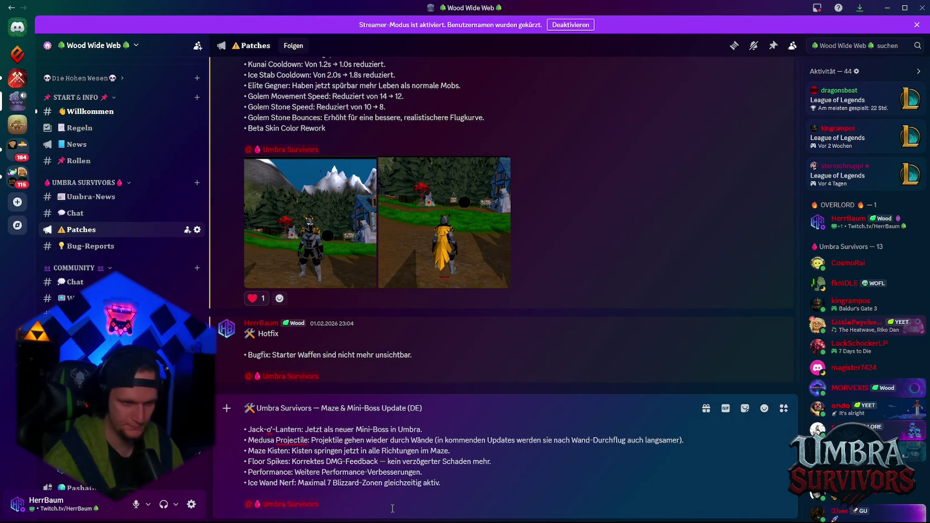
Send the update notes to the Patches channel and publish them to following servers
key(Return)
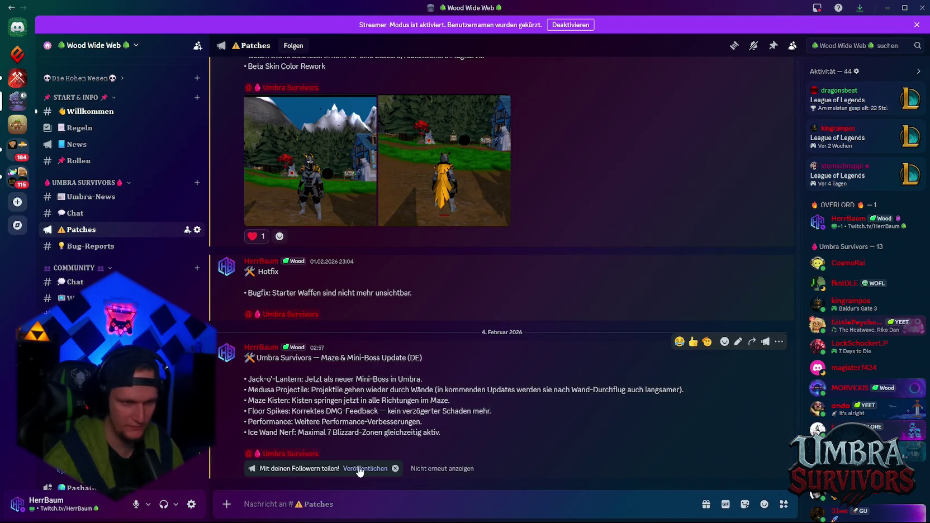
click(360, 472)
click(517, 294)
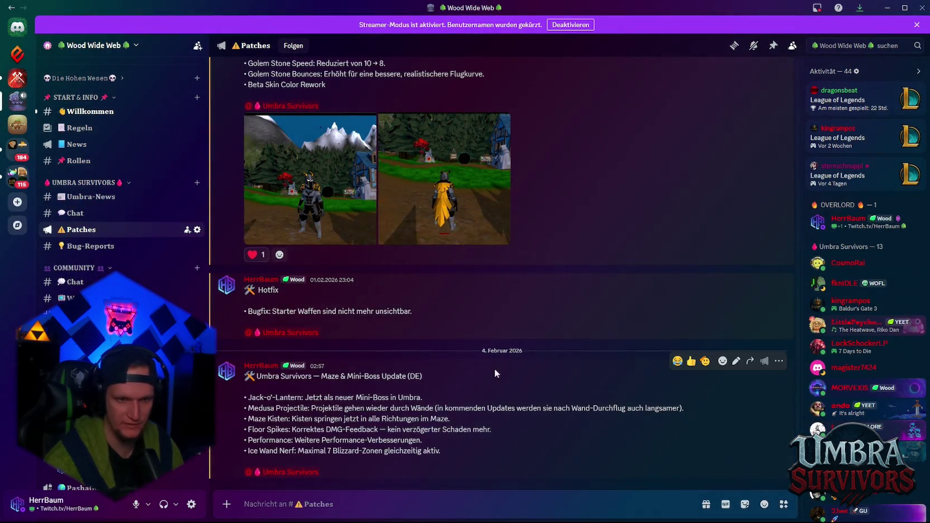
Read back through the Medusa, Maze Kisten, Floor Spikes, Performance and Ice Wand lines, then minimize Discord
mouse_move(444, 407)
mouse_down()
mouse_move(700, 406)
mouse_move(611, 414)
mouse_move(447, 408)
mouse_up()
click(453, 407)
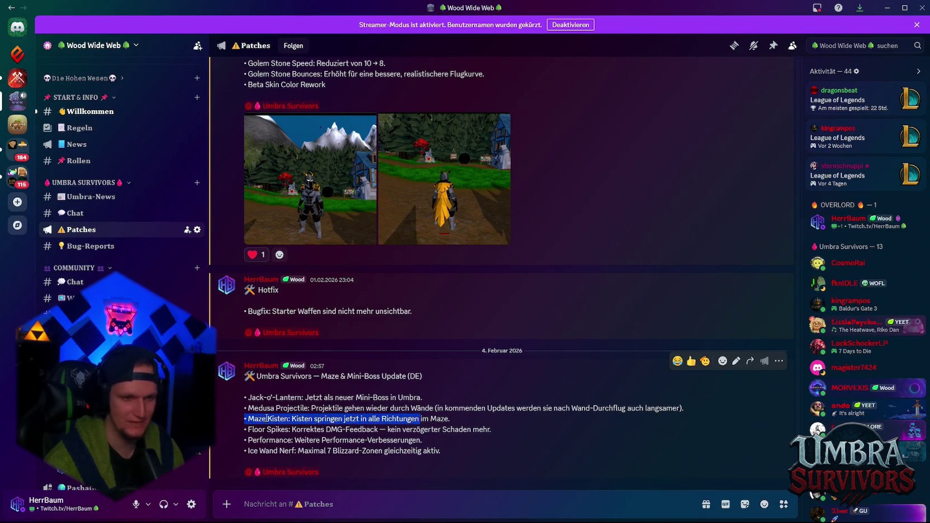
drag(246, 418, 440, 423)
click(440, 422)
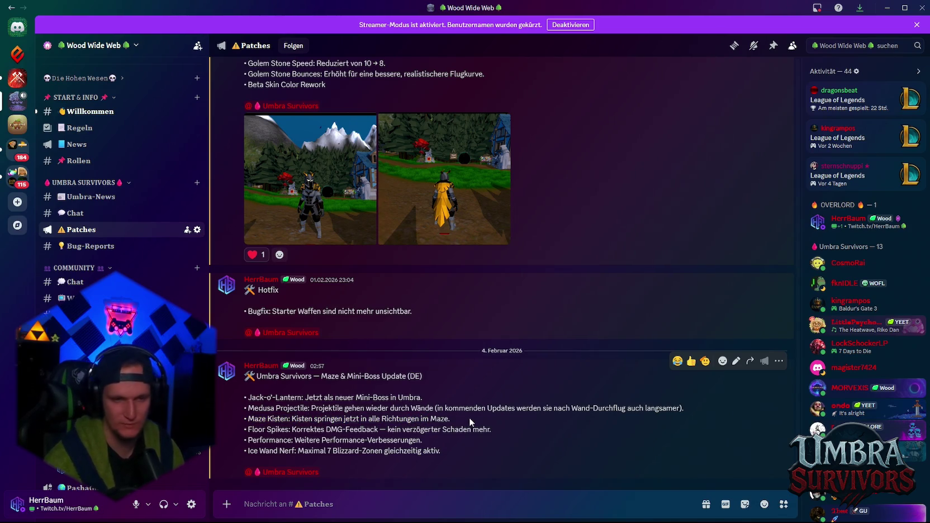
drag(244, 429, 359, 430)
mouse_move(429, 430)
mouse_down()
mouse_move(495, 430)
mouse_move(235, 434)
mouse_move(420, 440)
mouse_up()
click(236, 433)
click(504, 435)
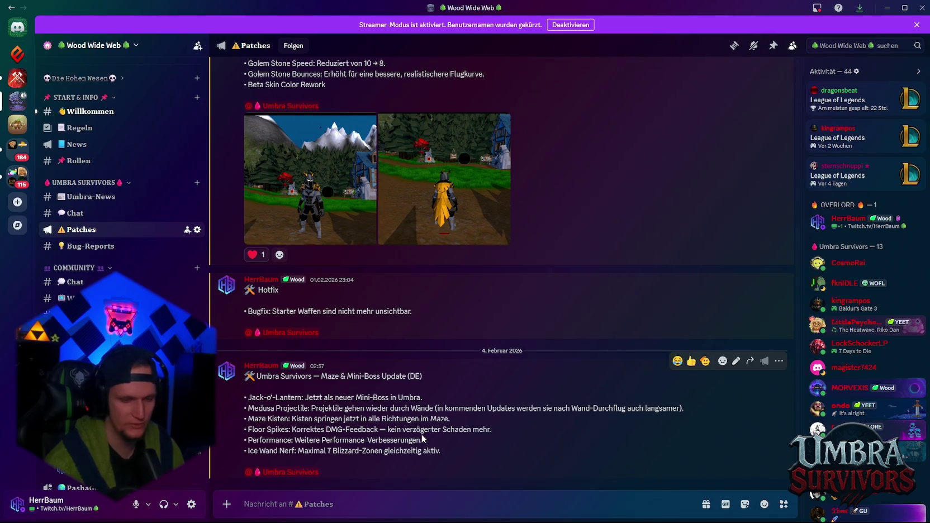
drag(421, 434, 414, 438)
click(296, 450)
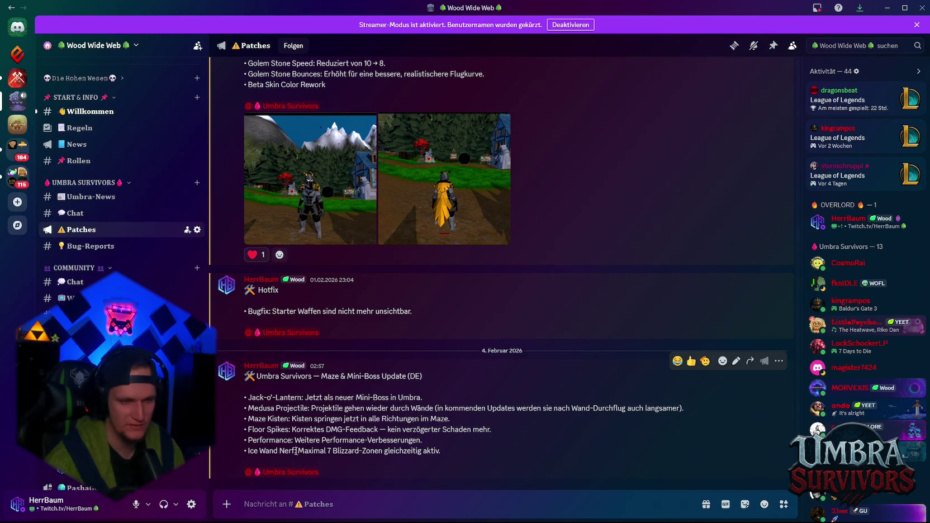
drag(492, 429, 246, 429)
click(440, 444)
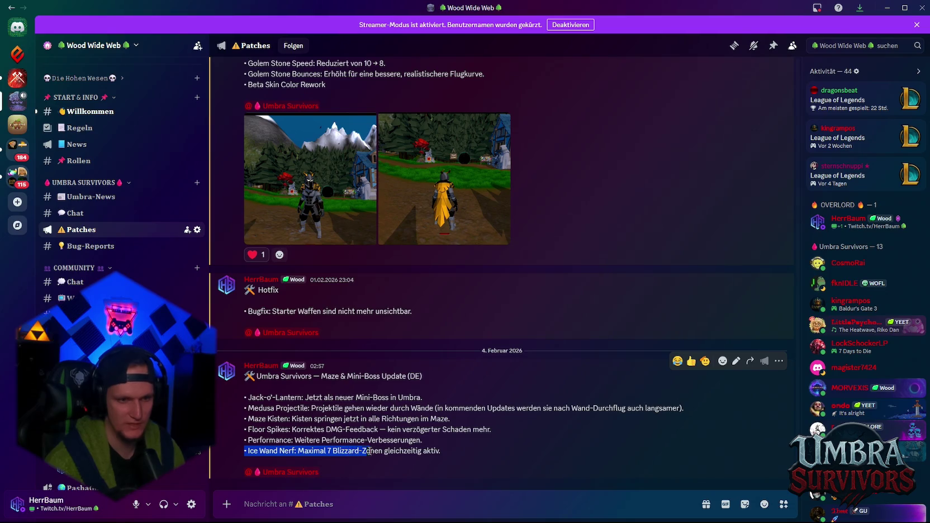
click(439, 454)
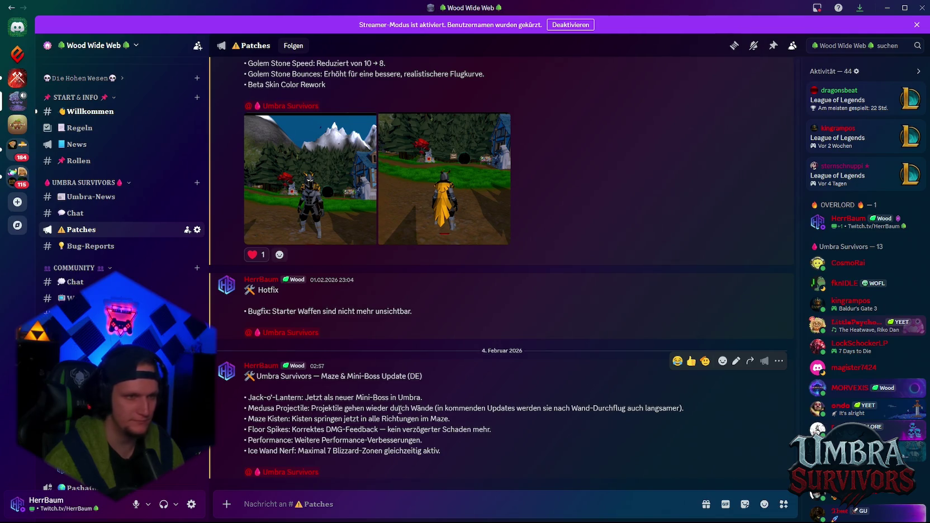
click(887, 8)
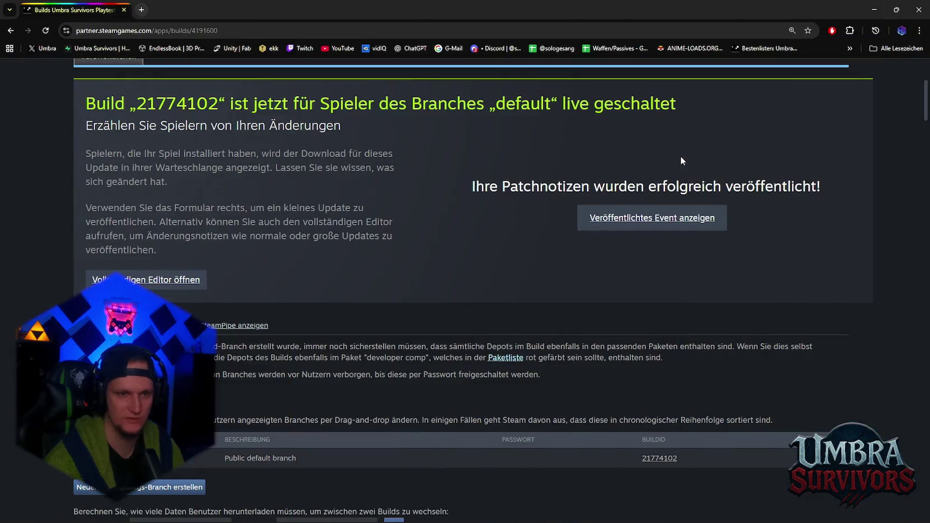
Minimize the Steam builds browser, focus the Notepad notes, then switch to the Umbra Survivors window
click(918, 9)
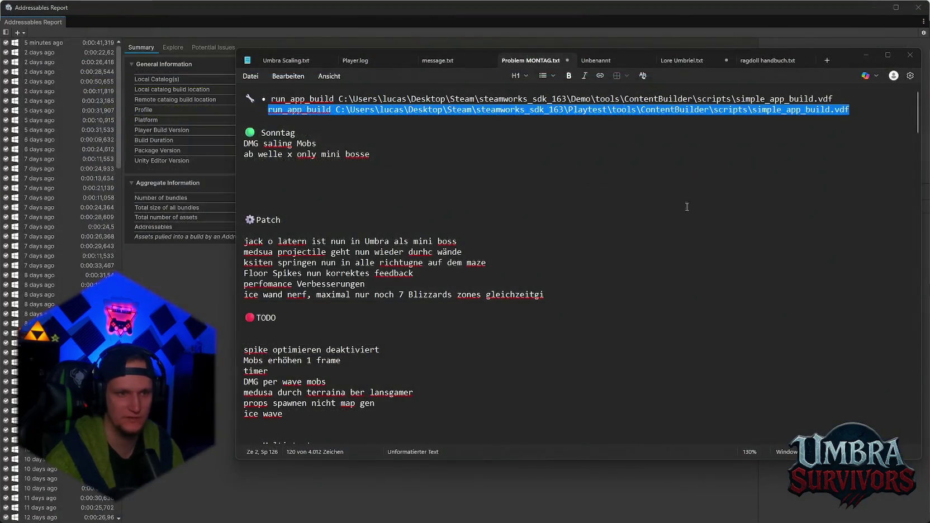
click(584, 243)
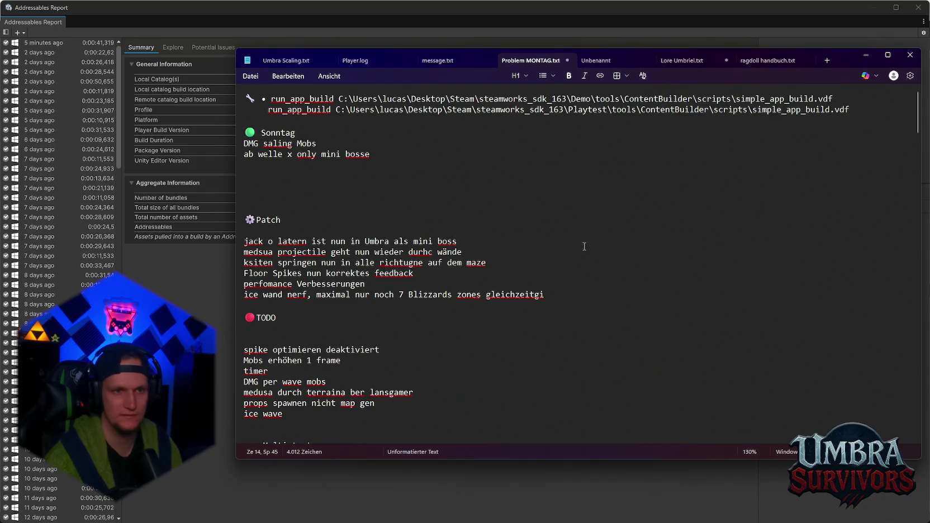
mouse_move(444, 521)
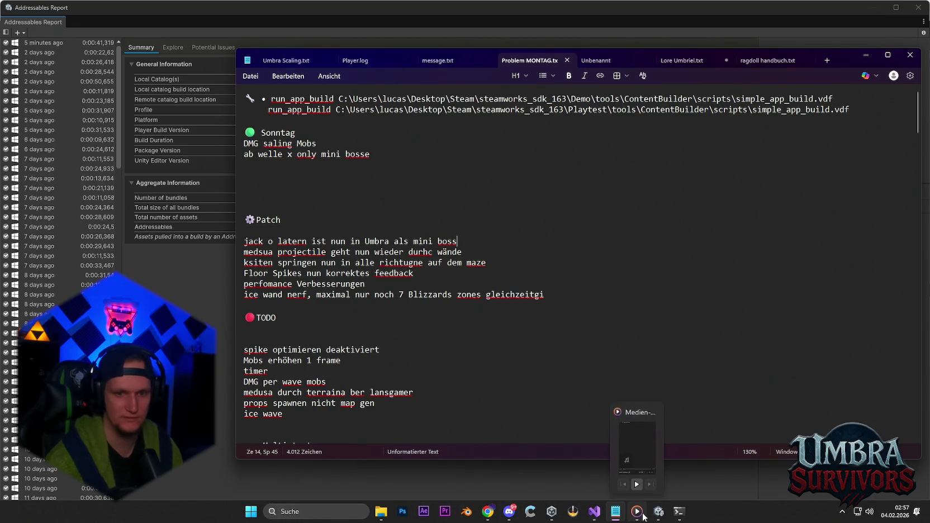
mouse_move(594, 511)
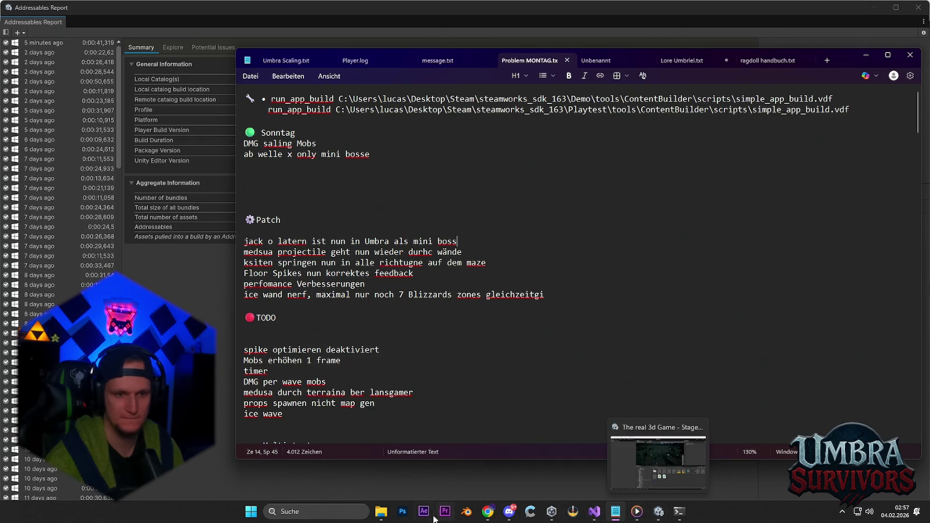
click(645, 464)
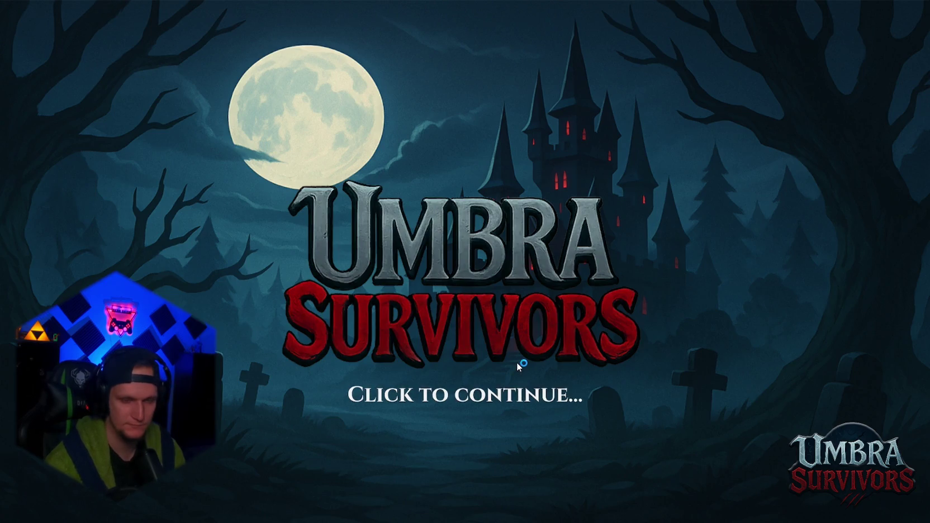
Skip the intro and pick the Fire Staff and Infernal Torch in the village weapon book
click(517, 363)
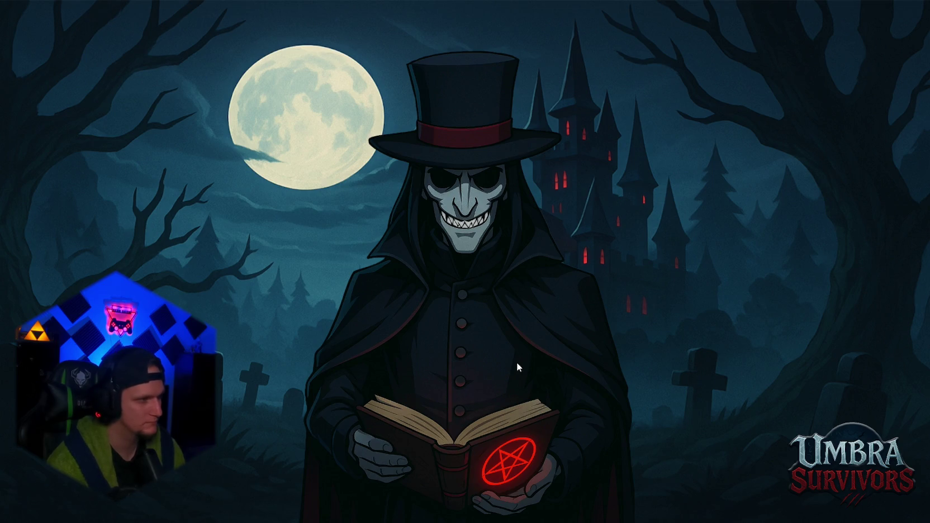
click(422, 314)
key(w)
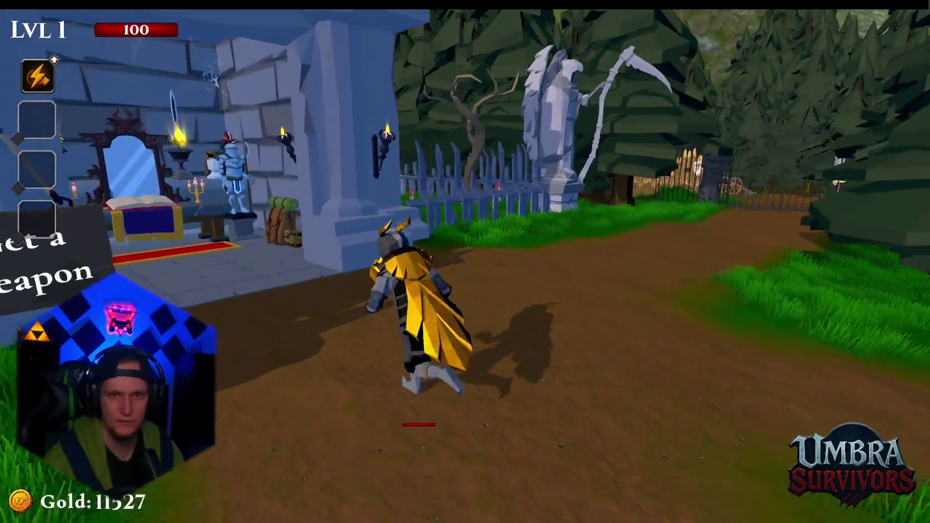
key(e)
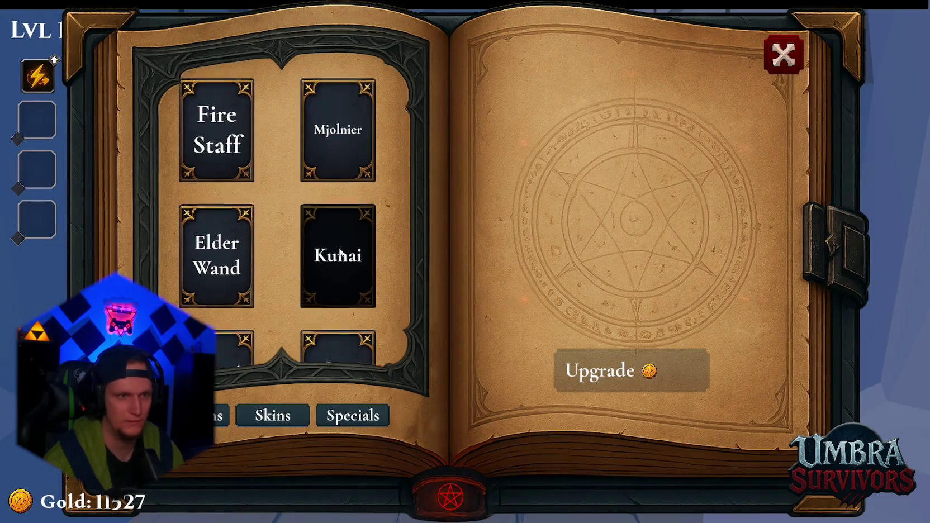
click(216, 119)
scroll(386, 299, down, 1)
click(355, 315)
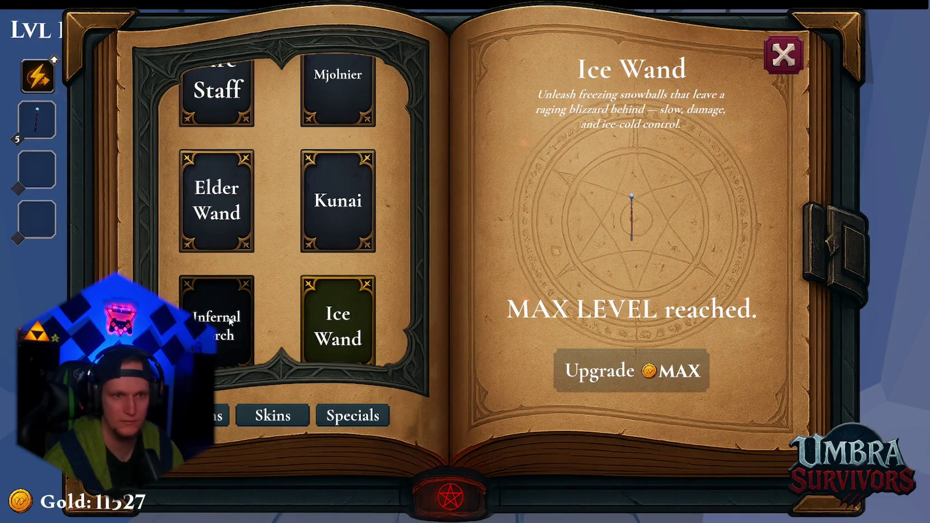
click(217, 321)
click(783, 54)
Walk the knight from the shrine to the dark portal and enter the stage
key(s)
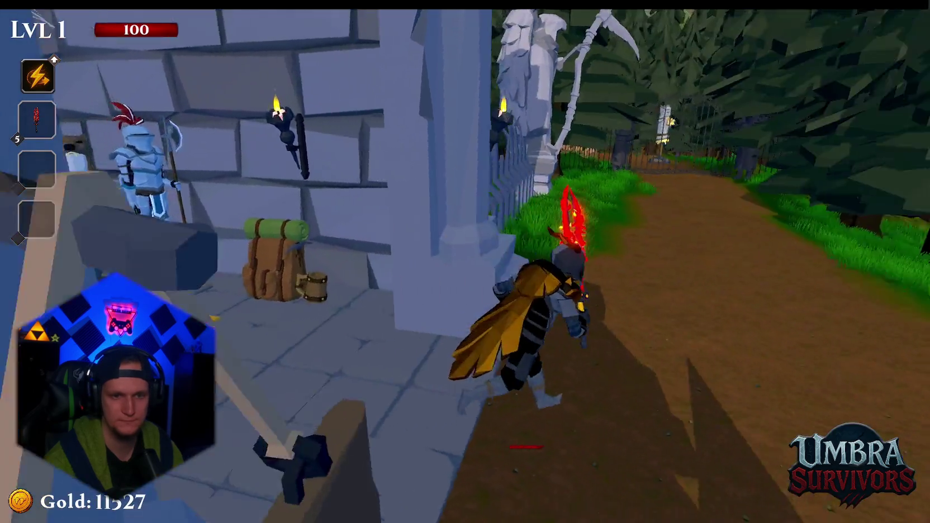
key(w)
key(w)
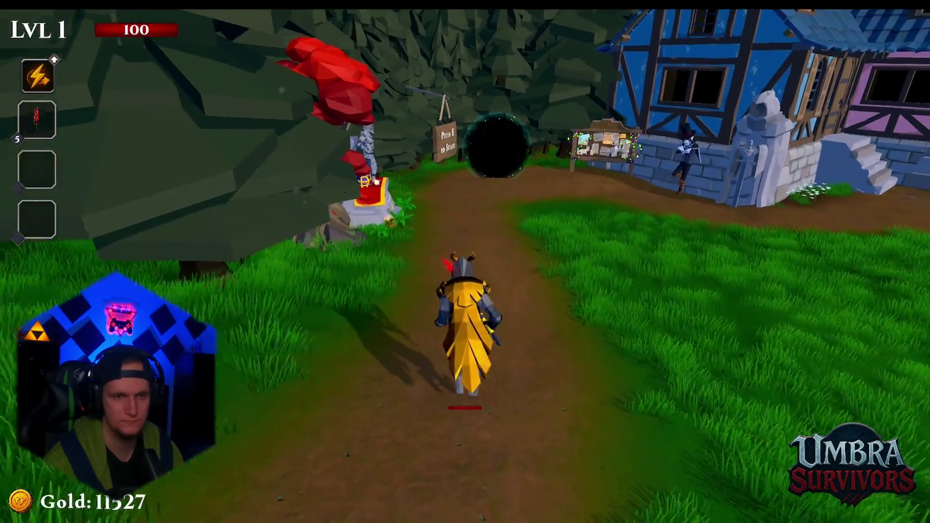
key(w)
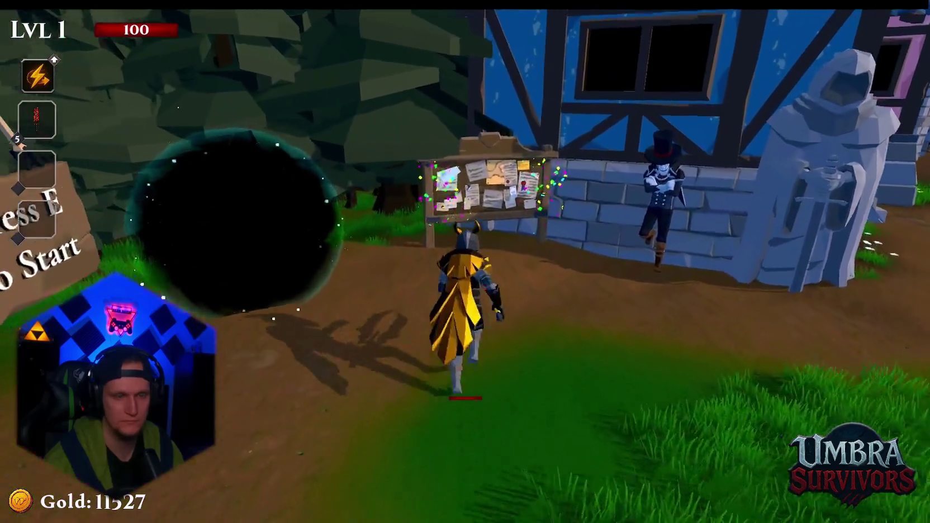
key(e)
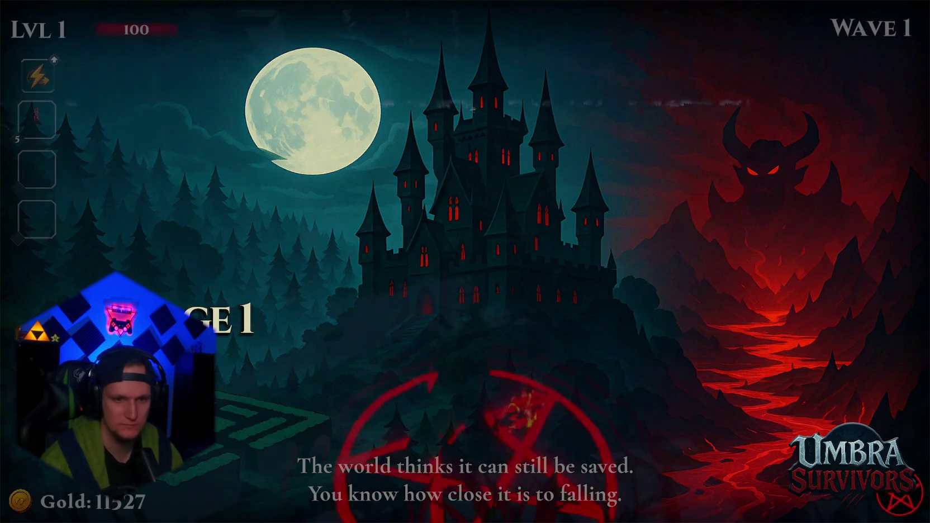
Fight across the meadow and along the rock ridge, taking Soul Magnet at the first level-up
key(w)
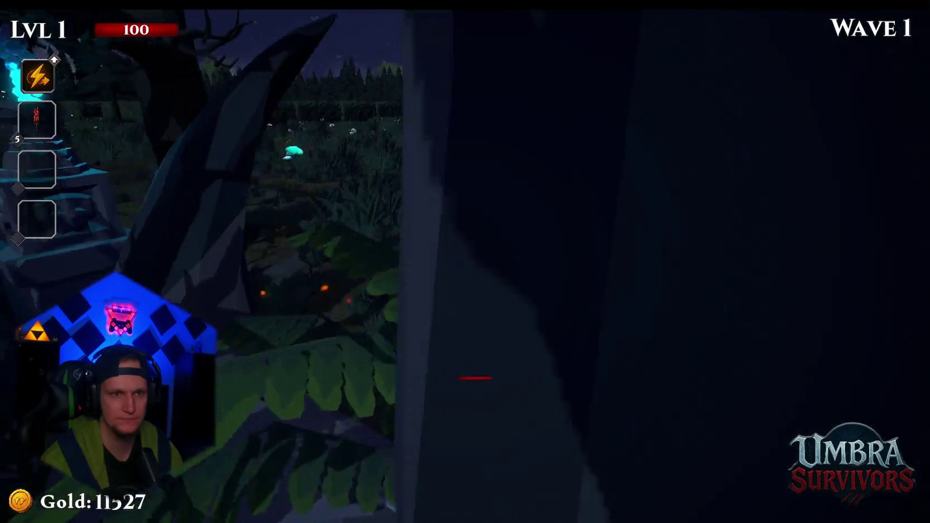
key(w)
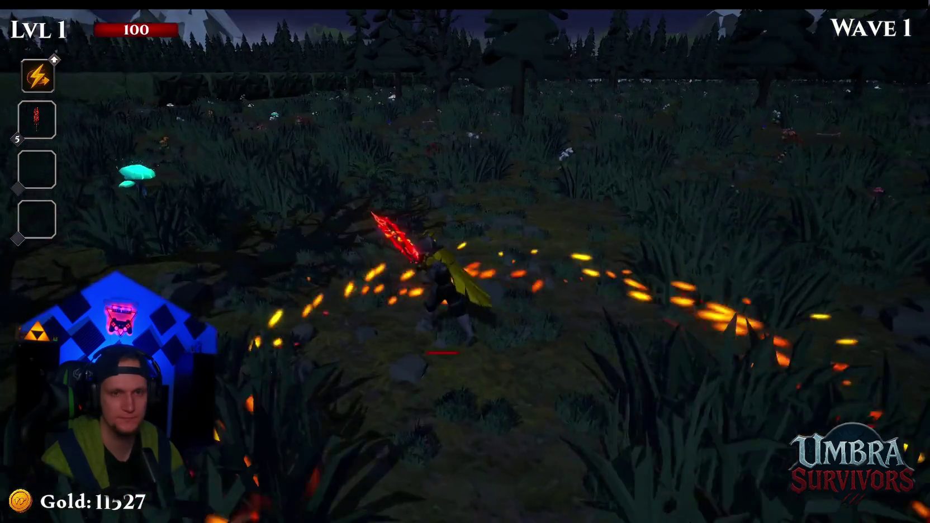
key(w)
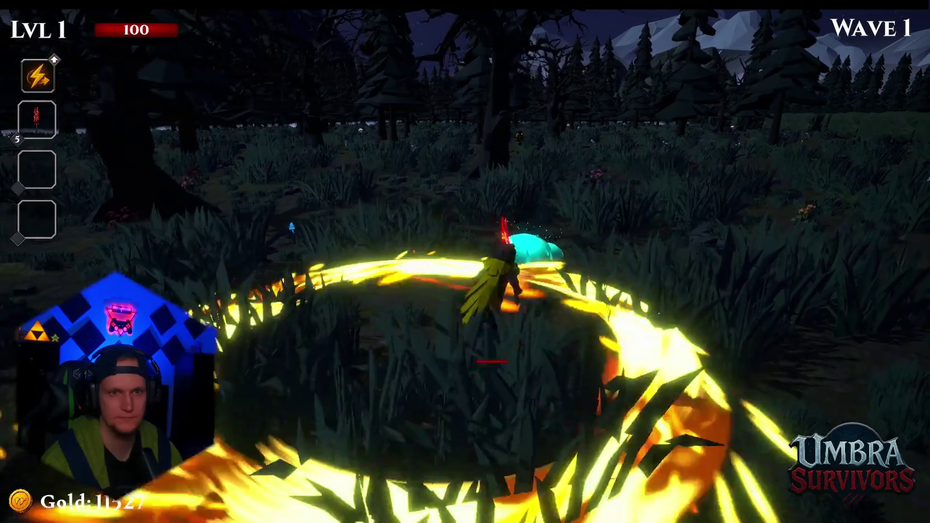
key(w)
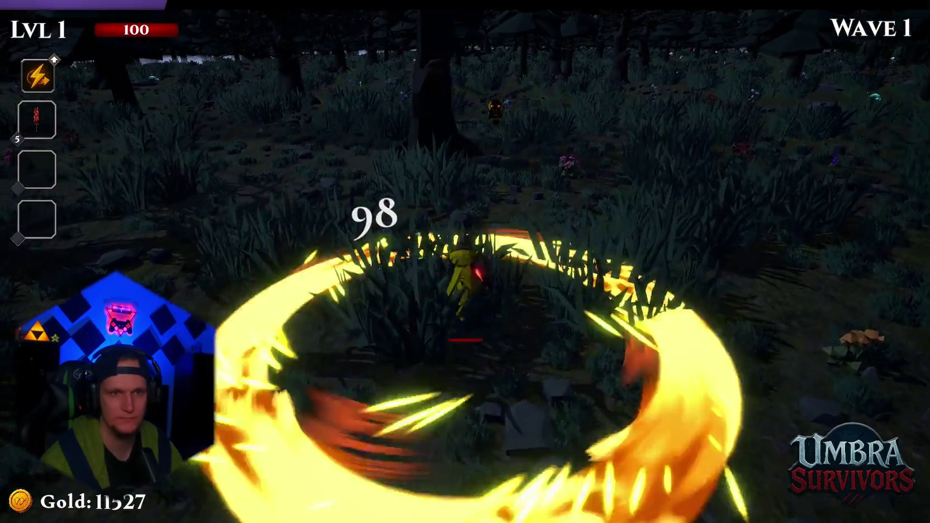
key(w)
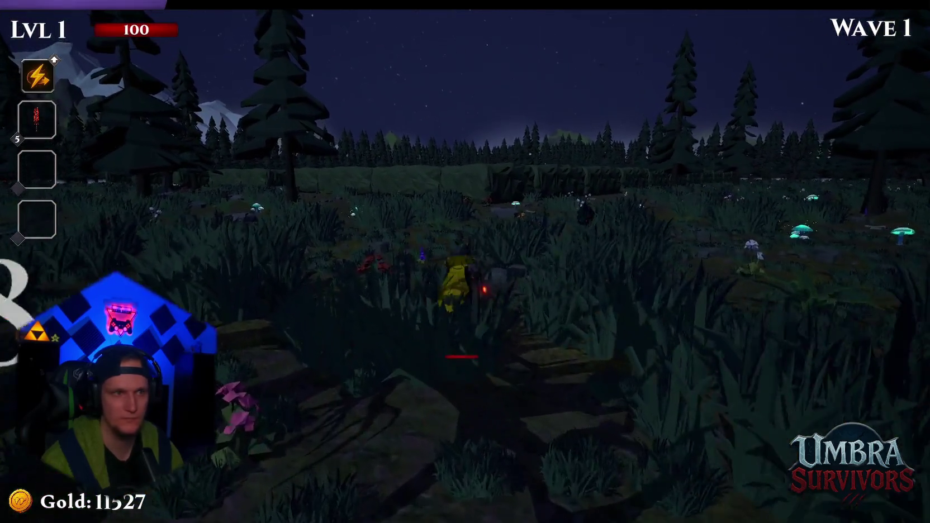
key(w)
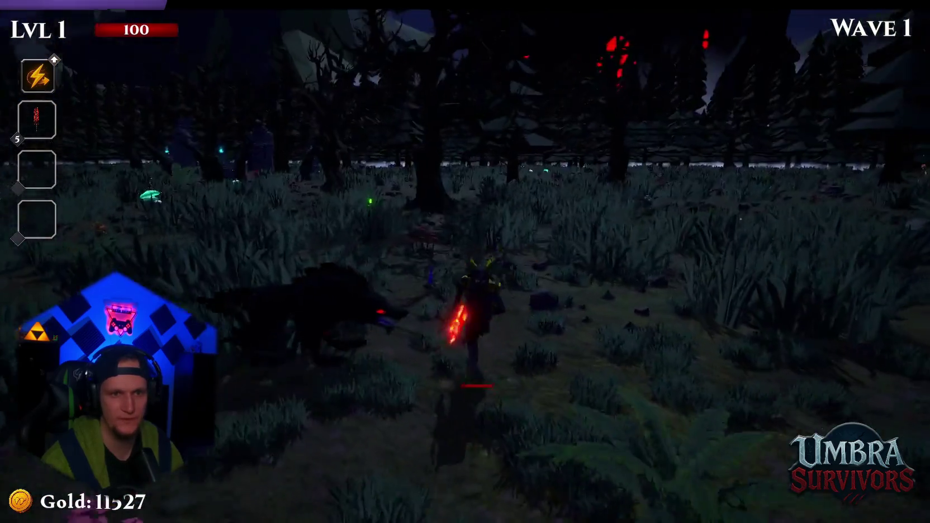
key(w)
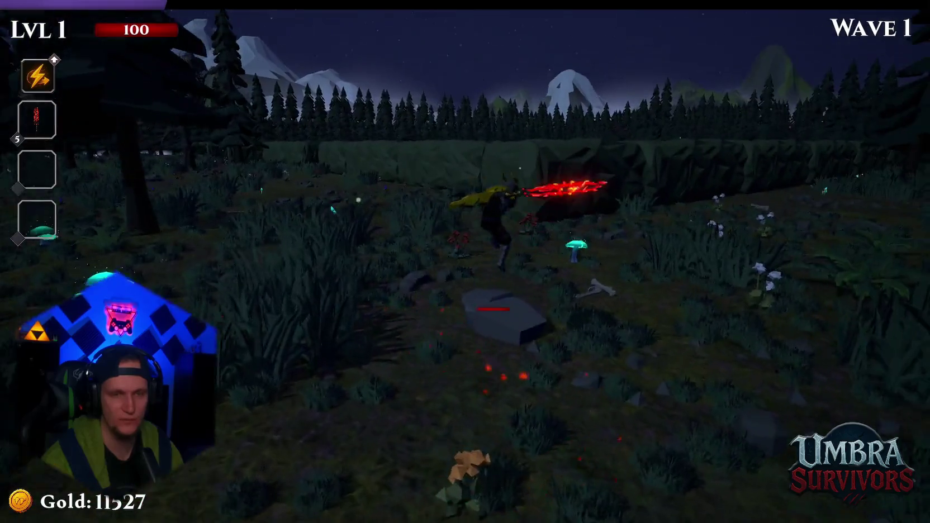
key(w)
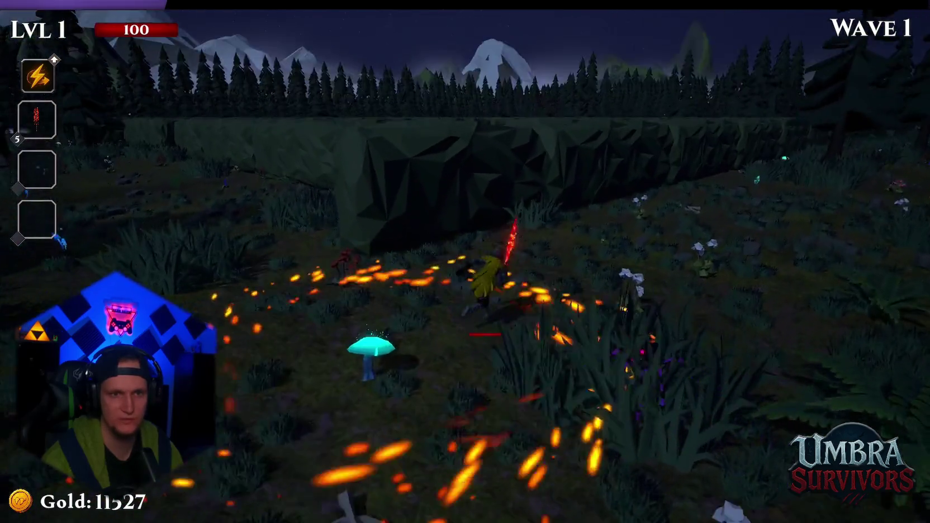
key(w)
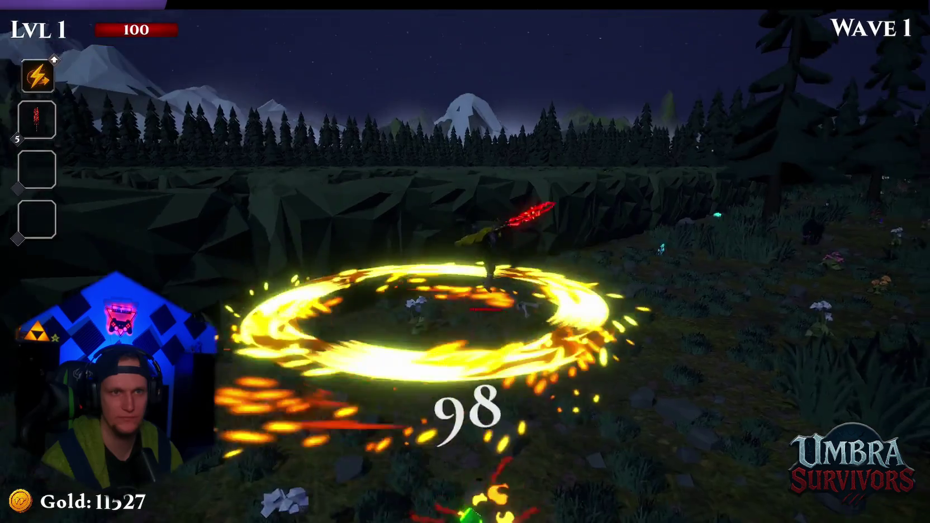
key(w)
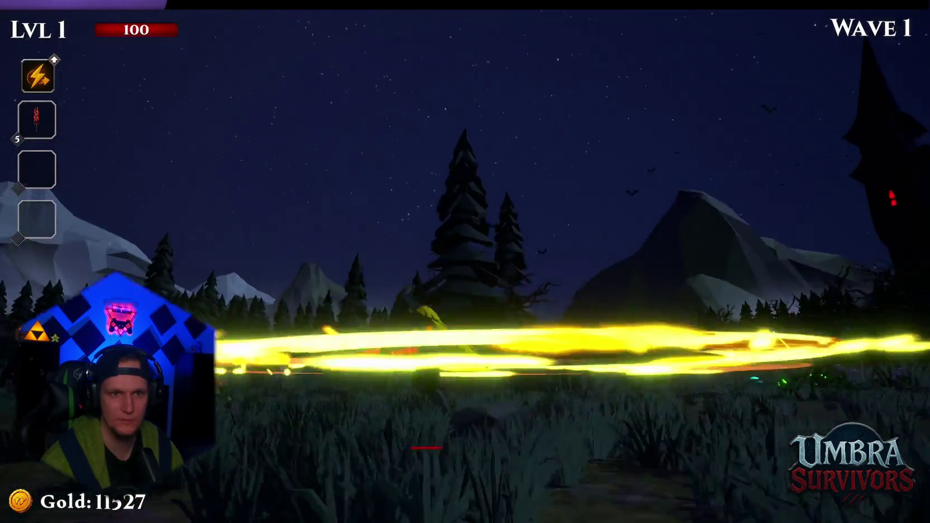
key(w)
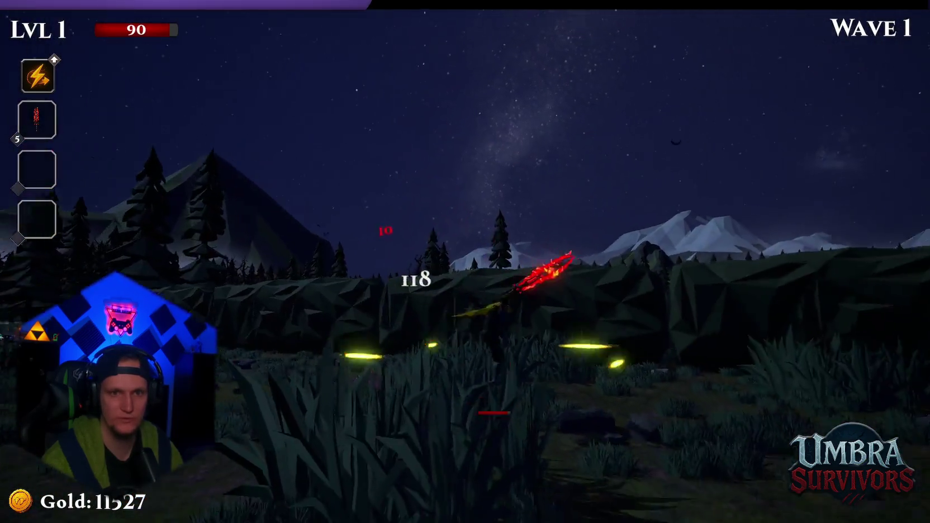
key(w)
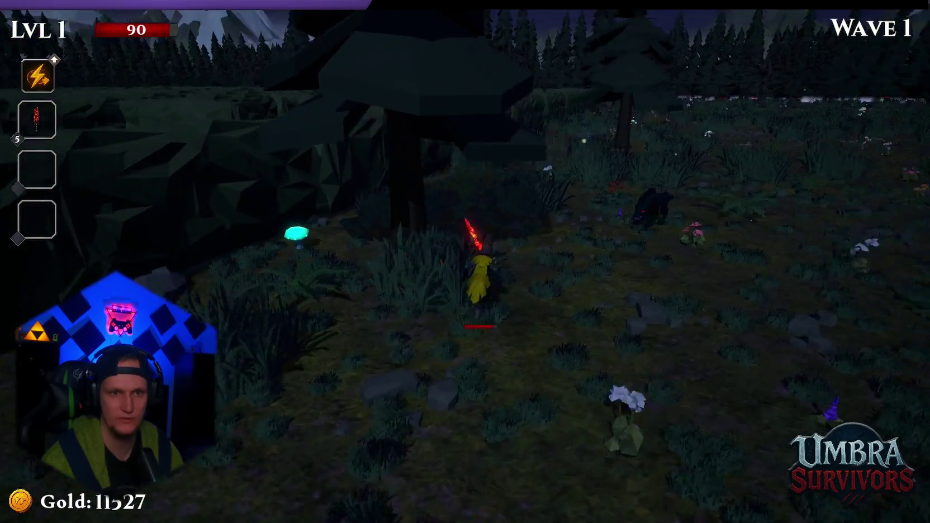
key(w)
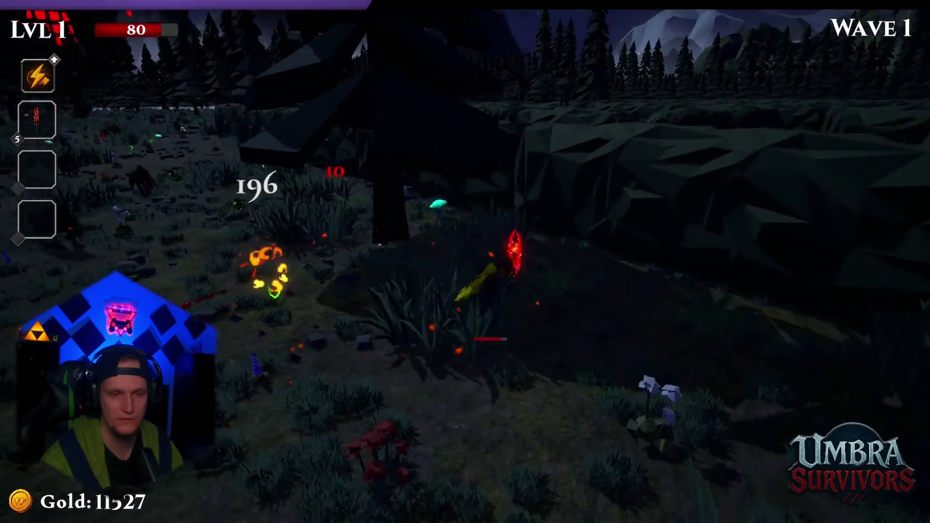
key(w)
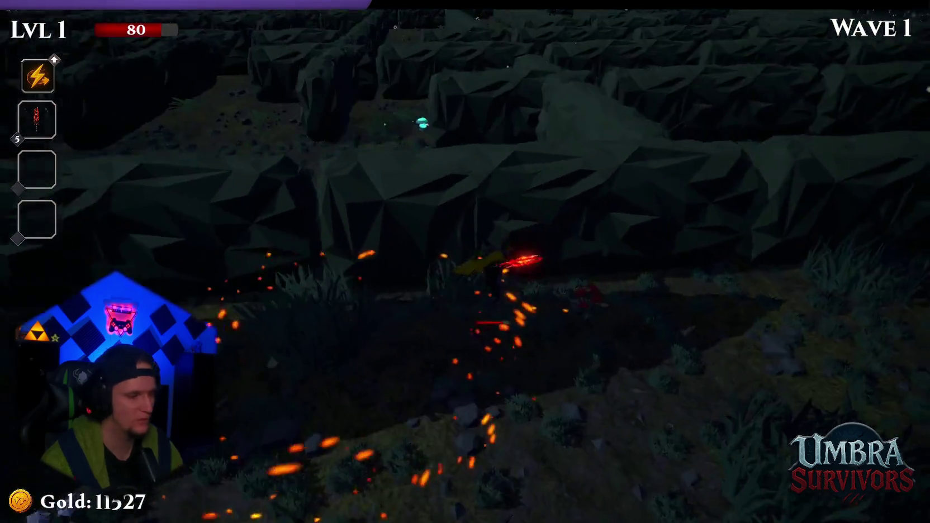
key(w)
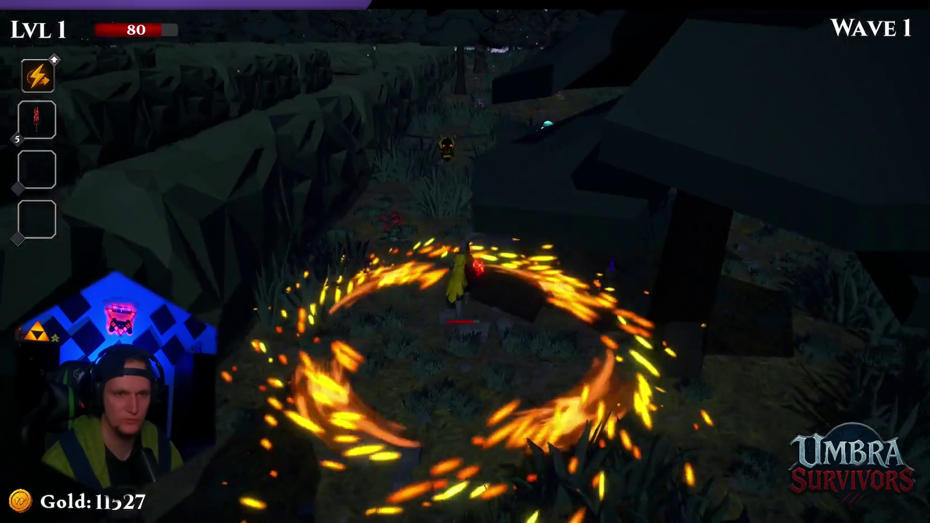
key(w)
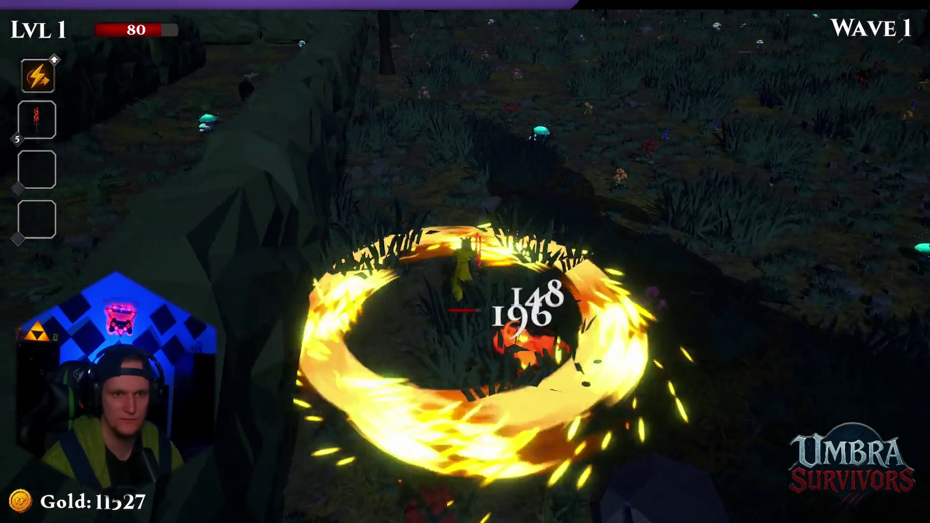
key(w)
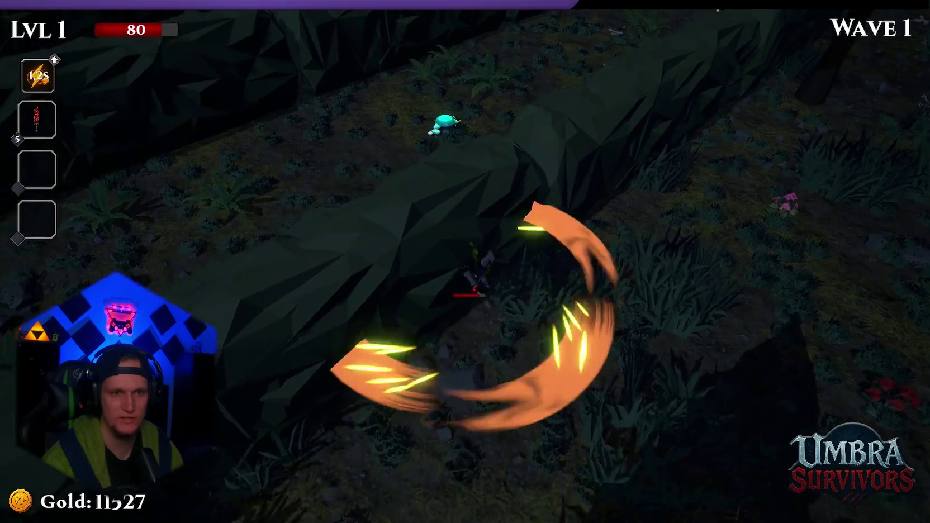
key(w)
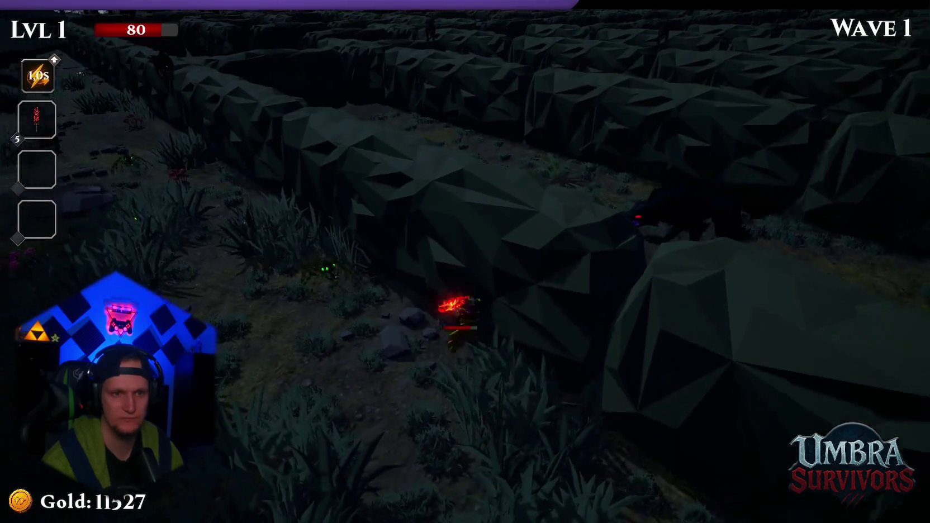
key(w)
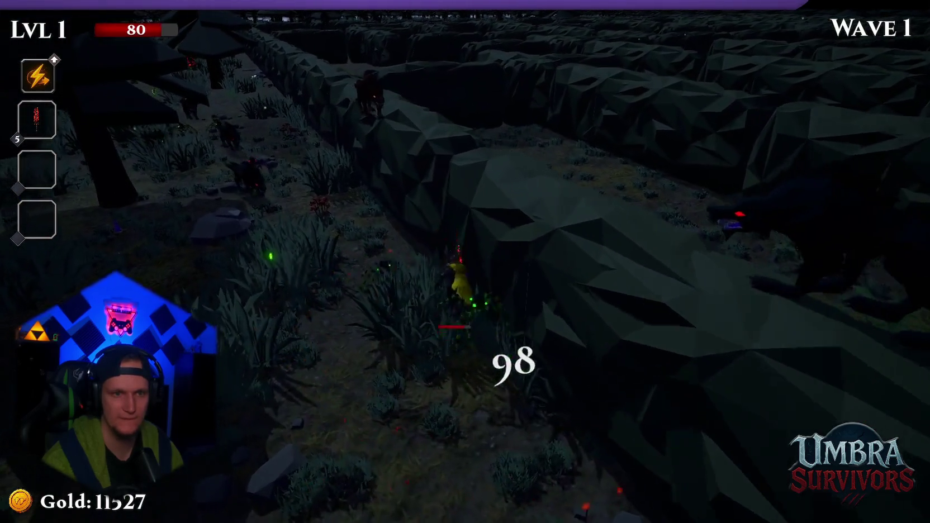
click(484, 305)
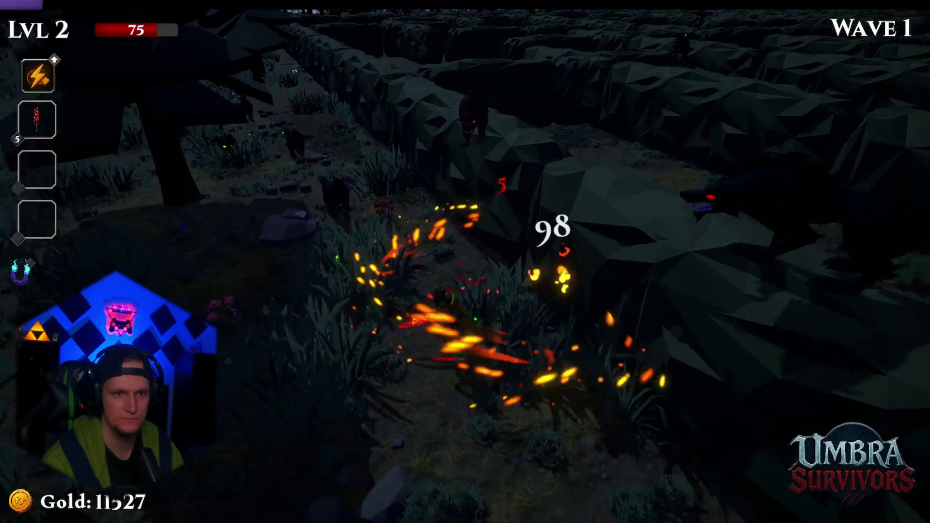
Keep moving through the maze and take the new fire weapon at level 3
key(w)
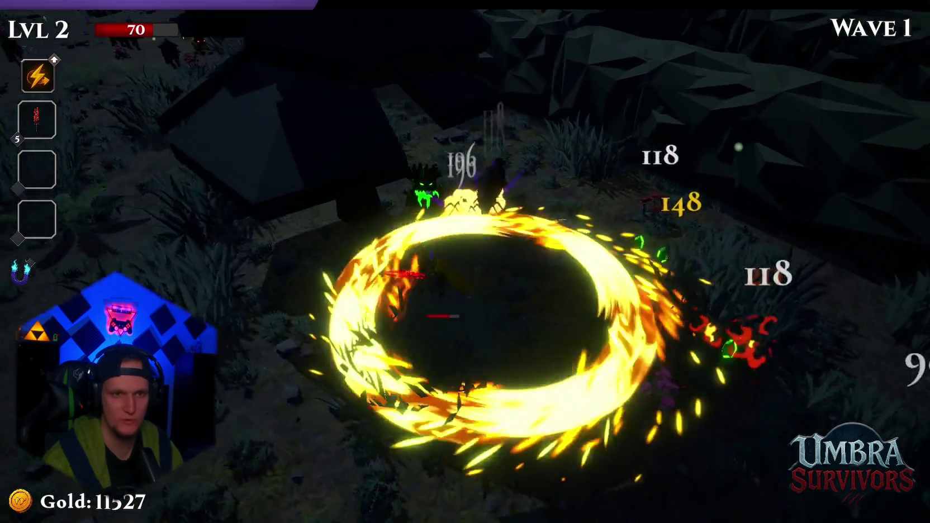
key(d)
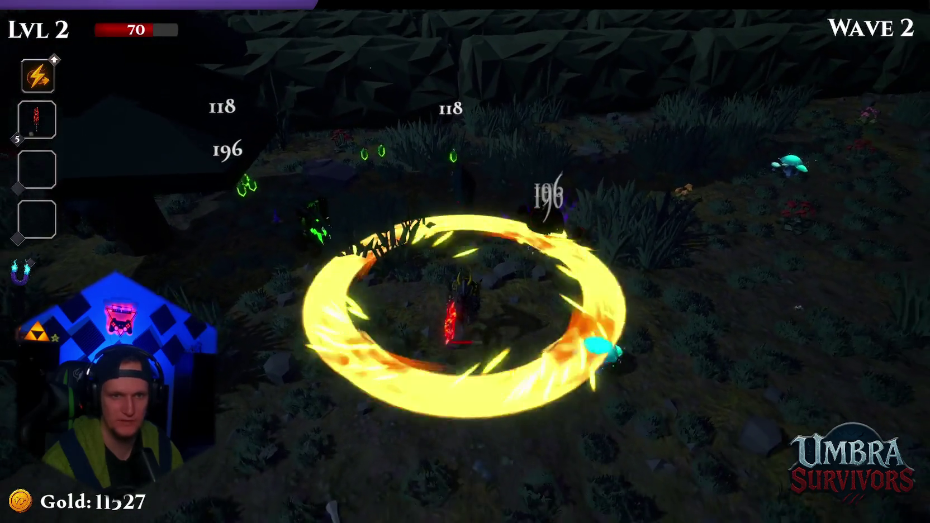
key(a)
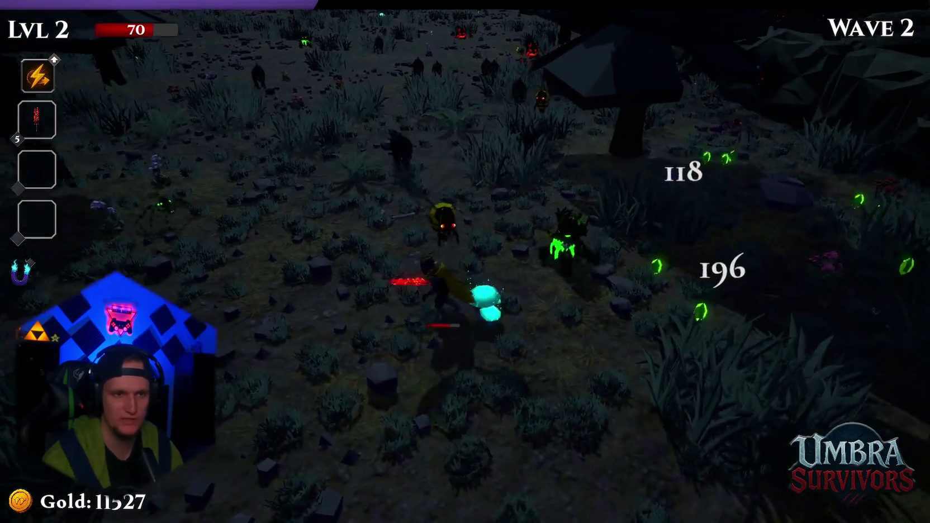
key(w)
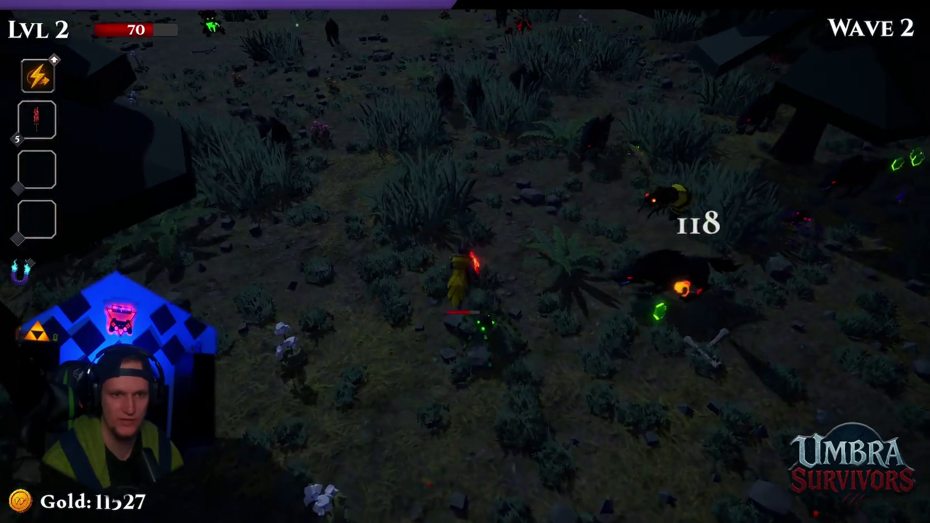
key(w)
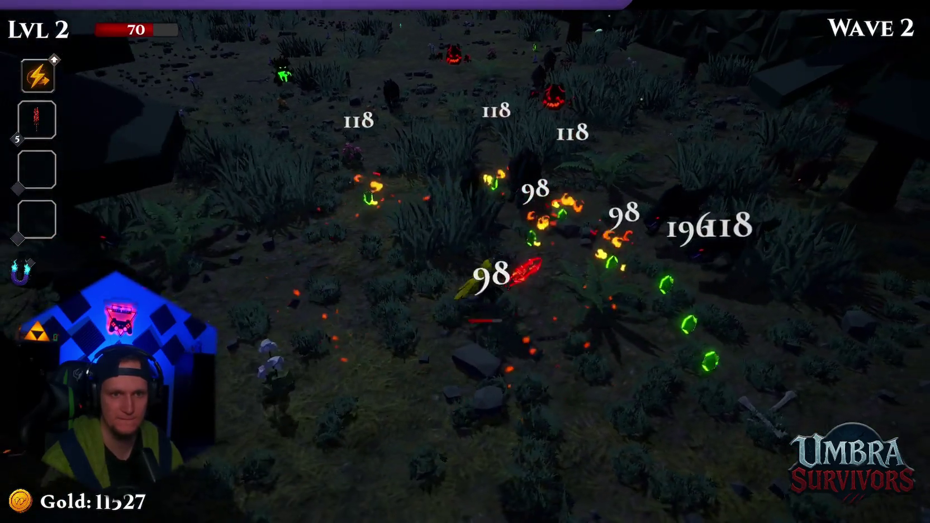
click(465, 257)
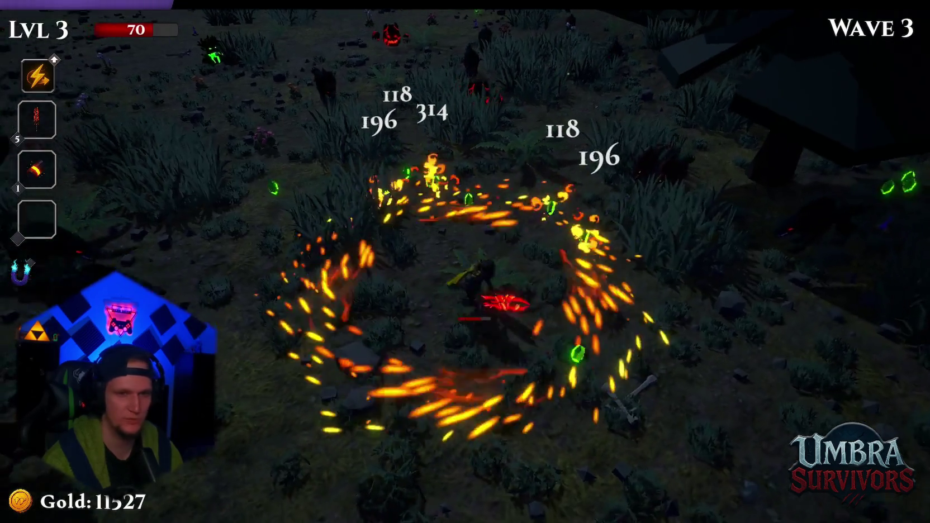
key(w)
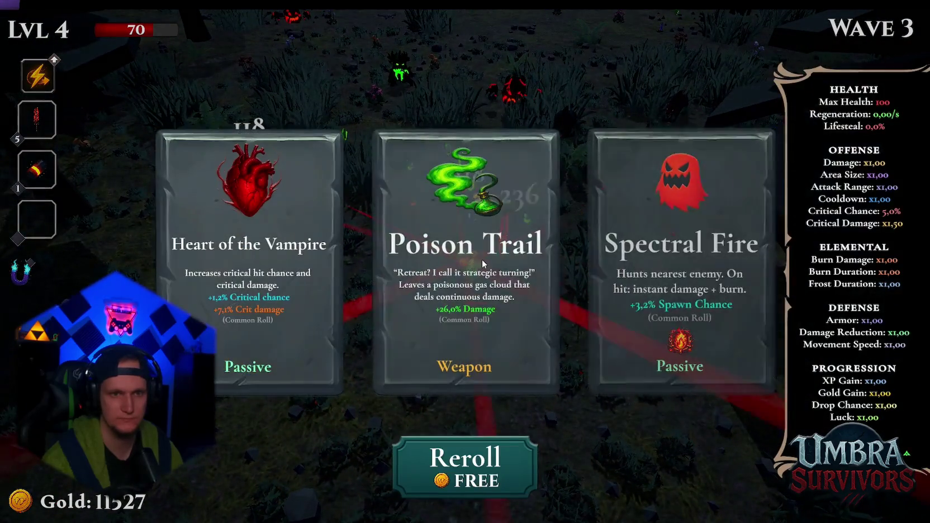
Take the Poison Trail and Infernal Sigil upgrades while moving up and right
click(483, 263)
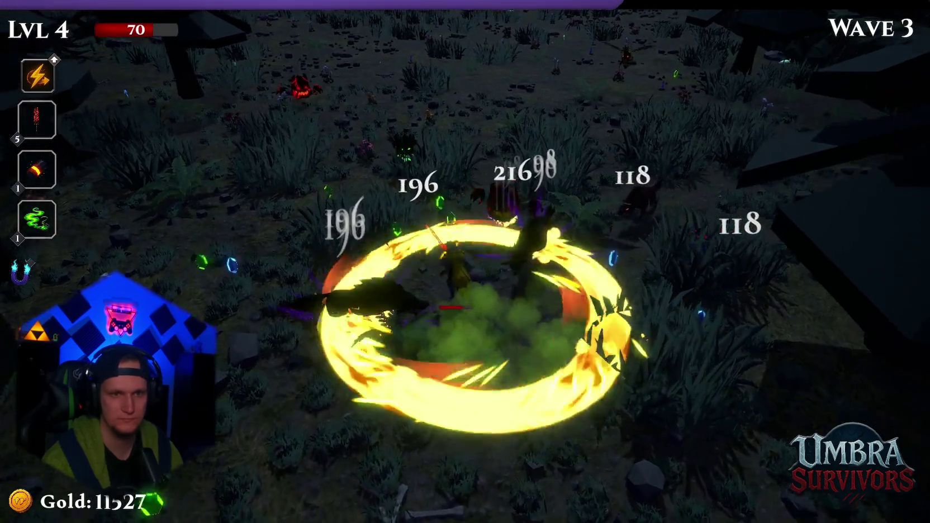
click(483, 263)
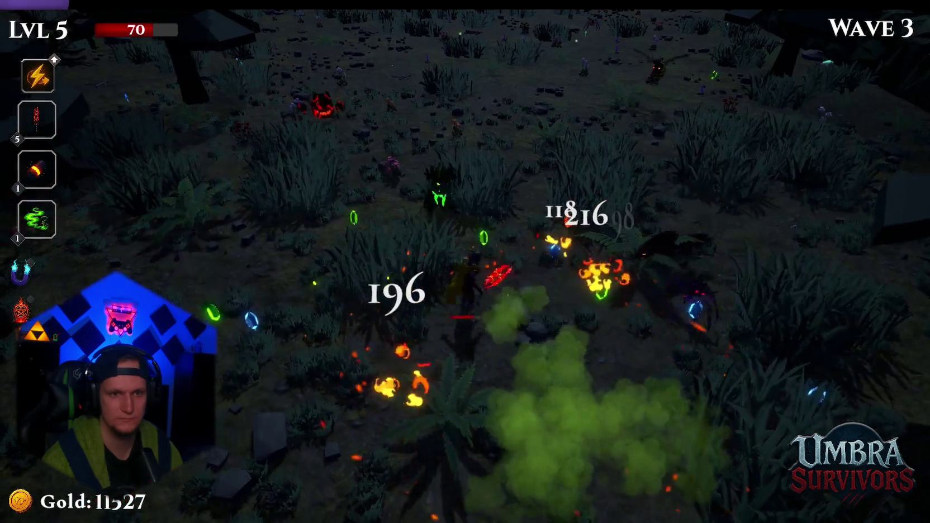
key(w)
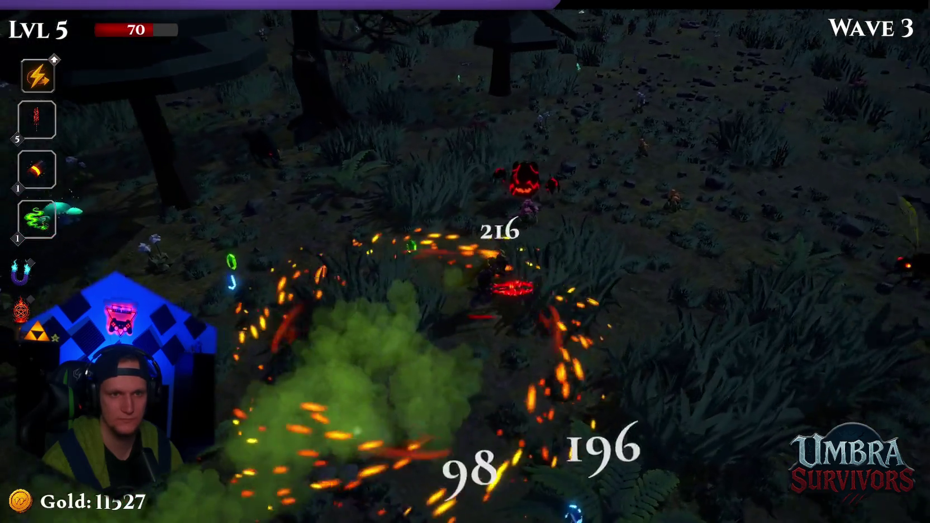
key(d)
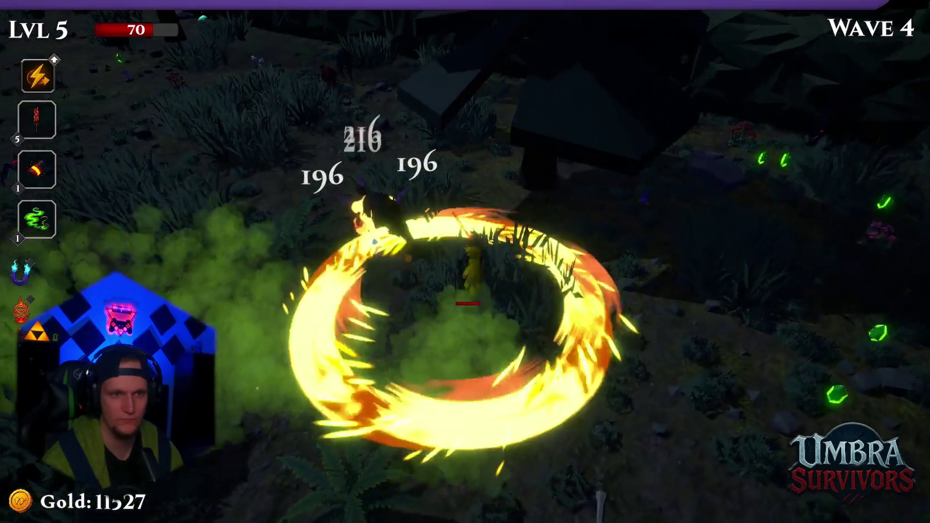
Choose the level-6 upgrade, pause, and quit the game to the desktop
key(Return)
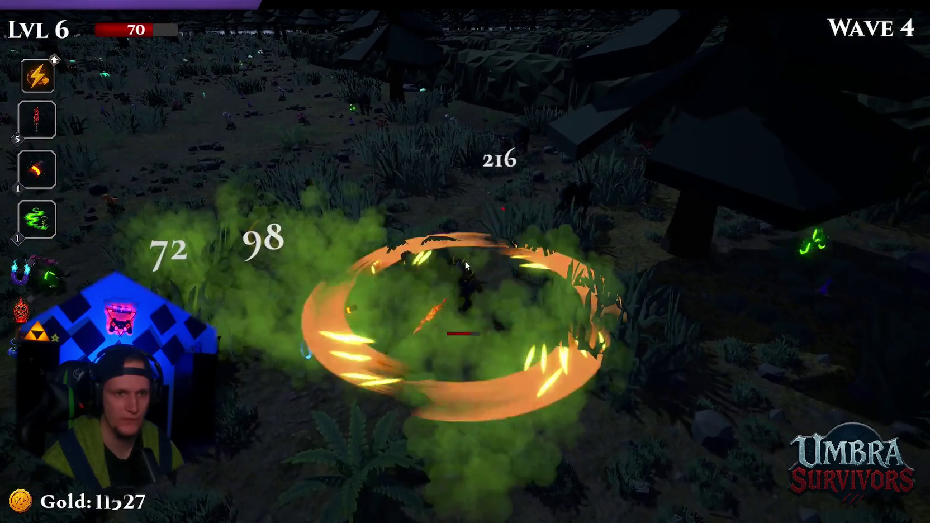
key(Escape)
key(alt+Tab)
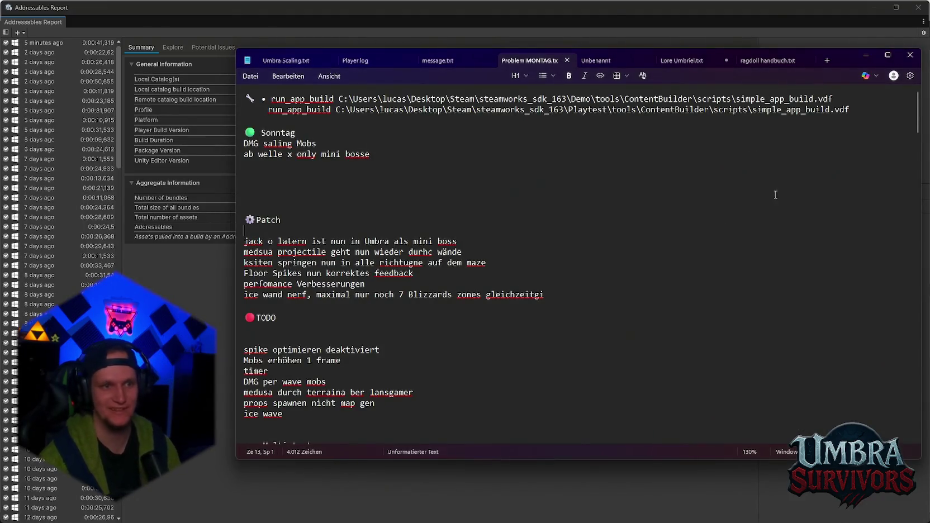
Close the Addressables Report, save the project via File > Save Project, and close the editor
click(820, 43)
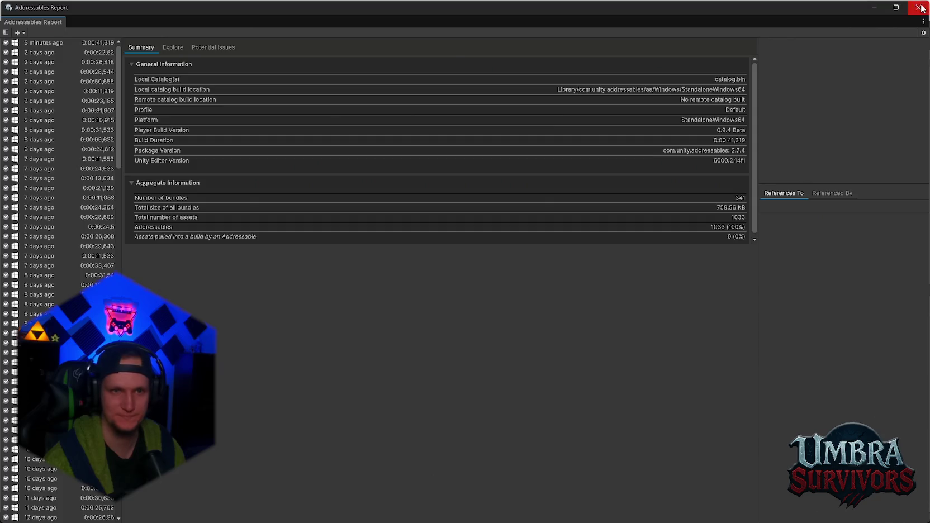
click(918, 7)
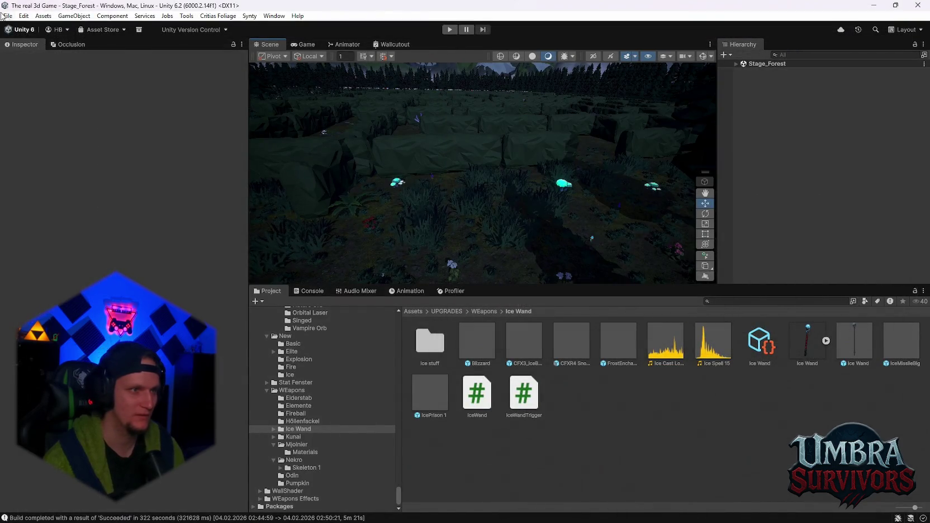
click(7, 16)
click(24, 64)
click(8, 15)
click(35, 122)
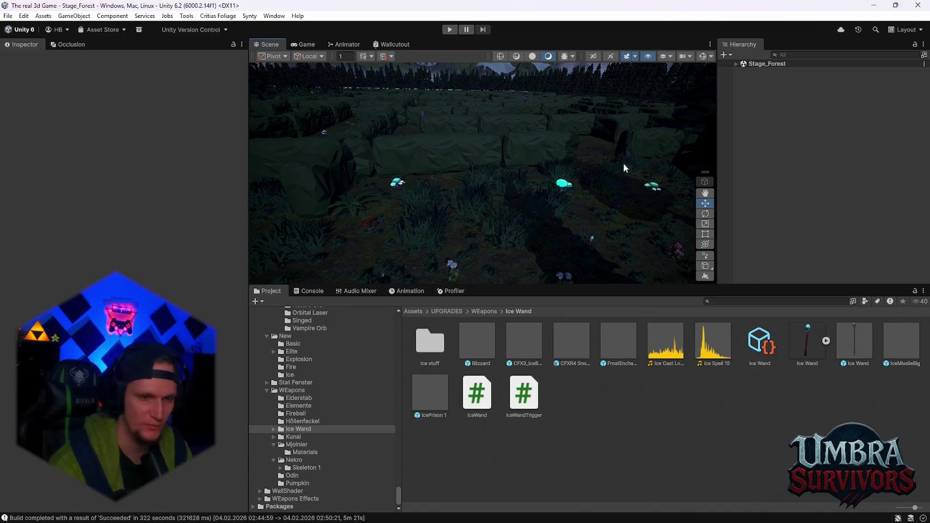
key(super+d)
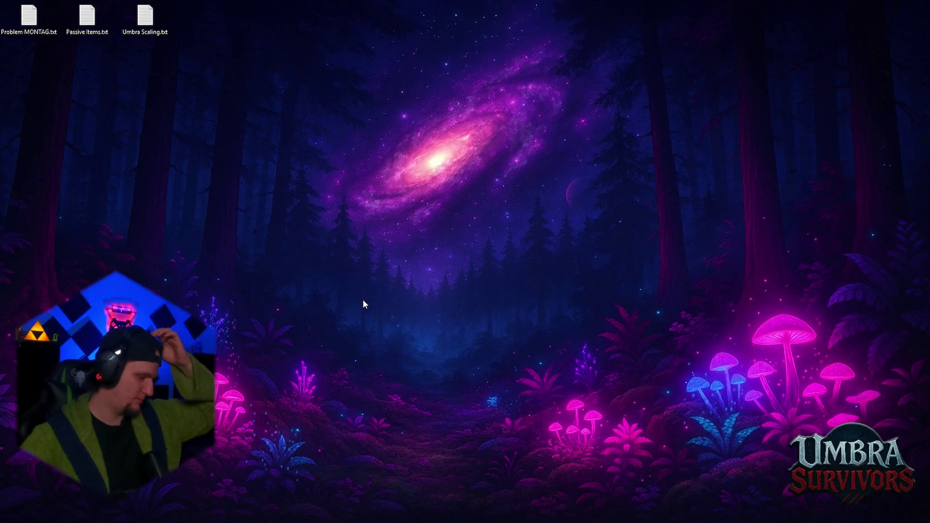